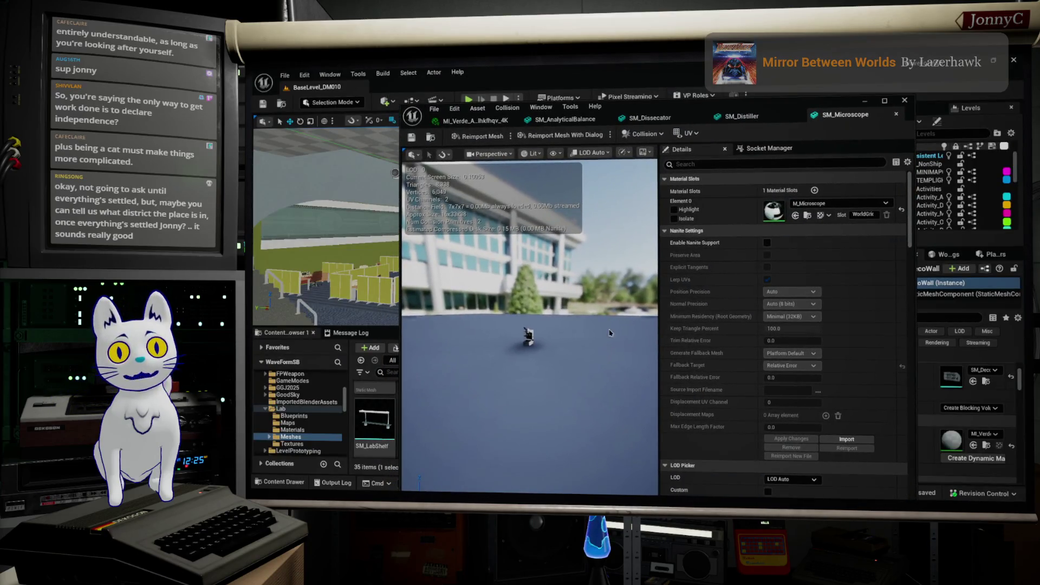
Orbit the SM_Microscope preview up close, then minimize its mesh editor to return to BaseLevel_DM010
left_click_drag(478, 386, 477, 387)
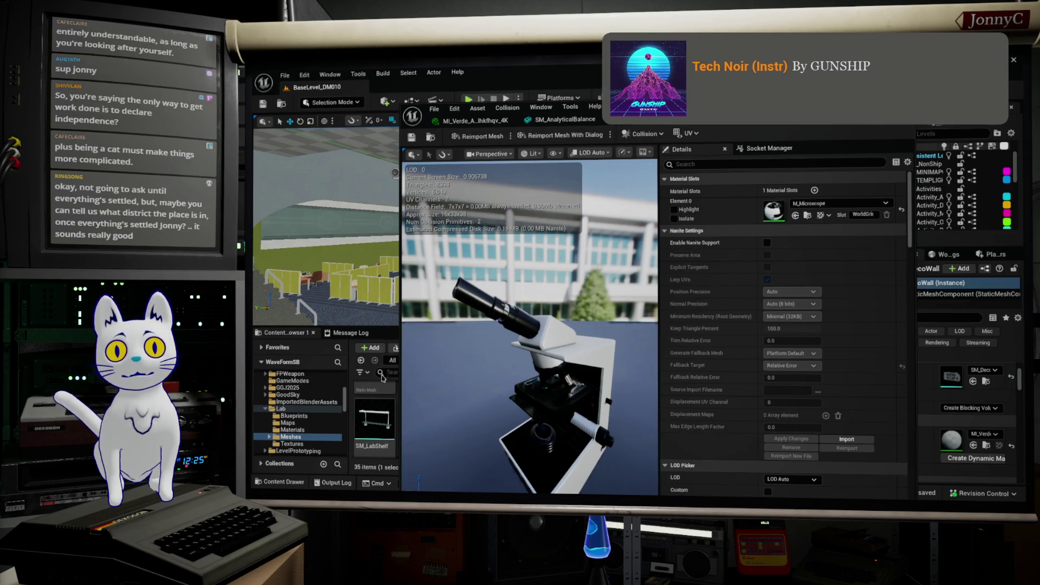
left_click(868, 101)
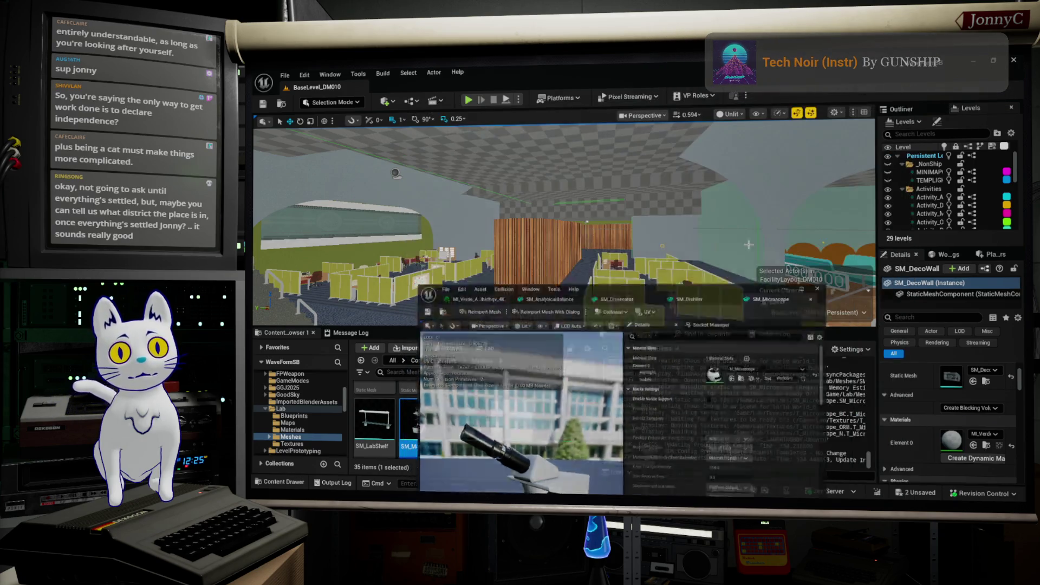
scroll(573, 411, "down", 3)
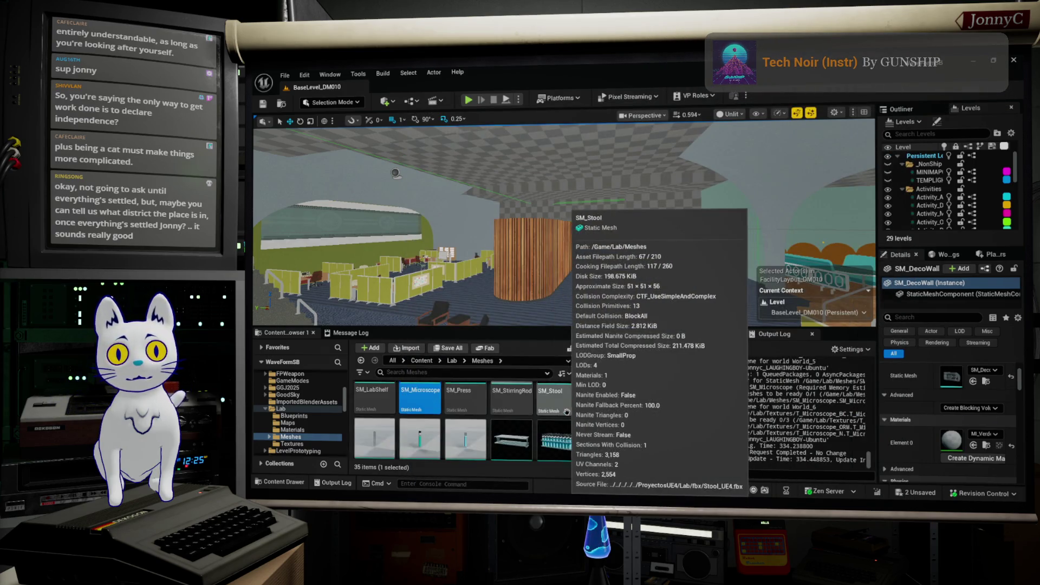
scroll(561, 415, "down", 2)
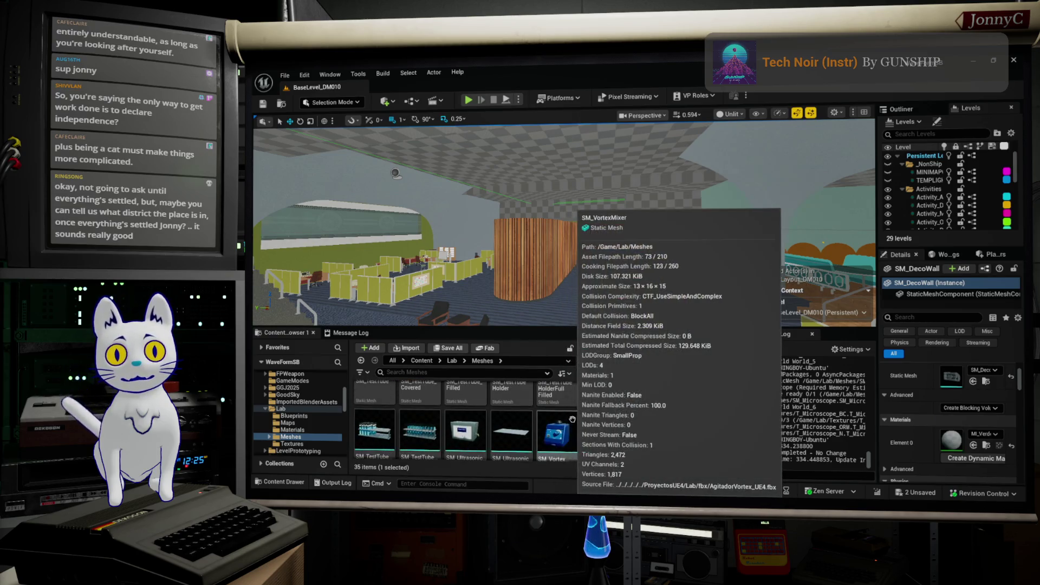
scroll(572, 419, "down", 3)
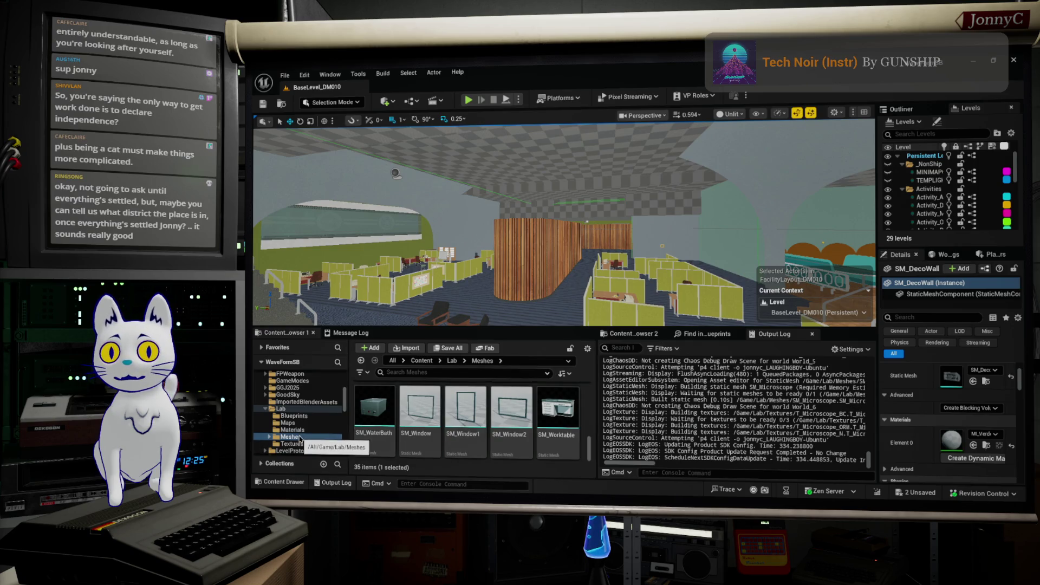
scroll(300, 438, "down", 4)
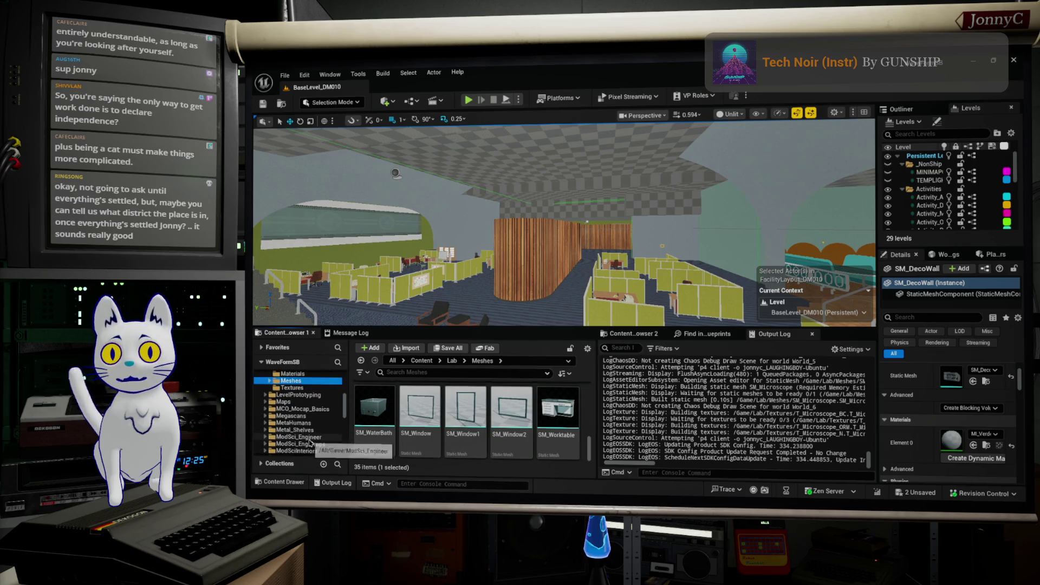
Expand ModSci_Engineer and browse its Textures and NitrogenTank texture folders
left_click(310, 443)
double_click(374, 409)
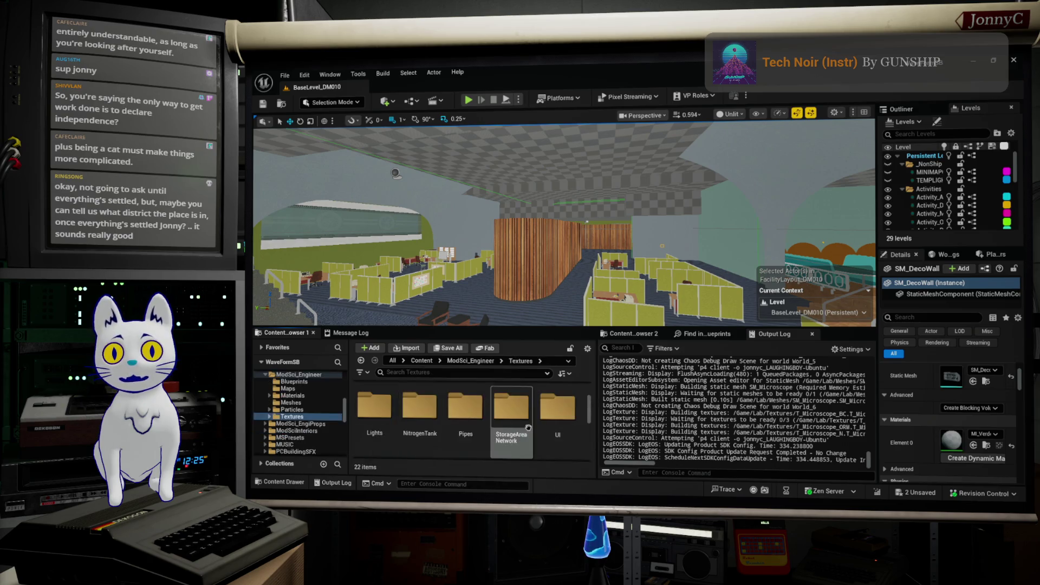
scroll(535, 429, "down", 1)
scroll(536, 429, "up", 1)
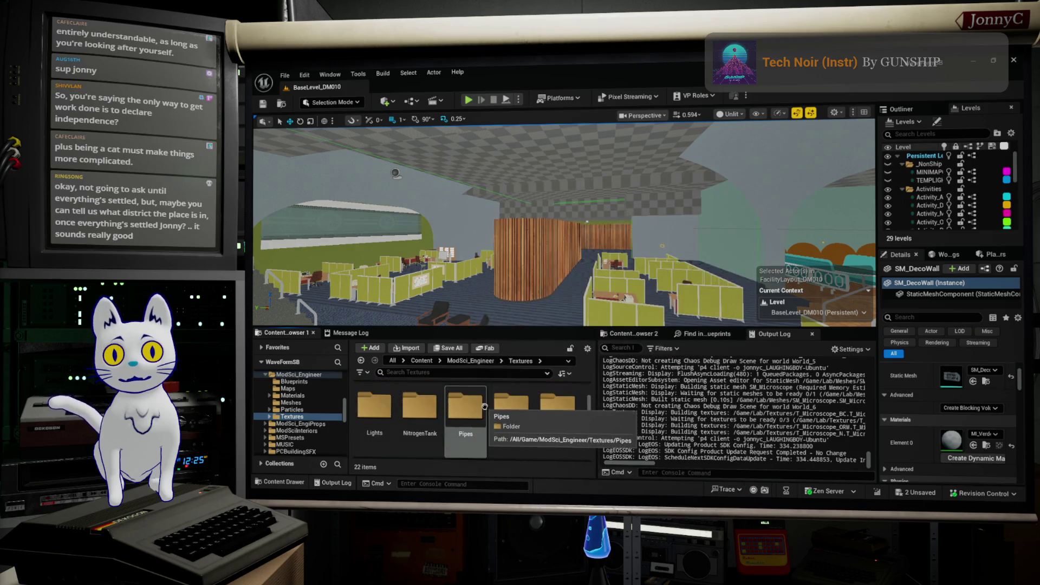
double_click(419, 407)
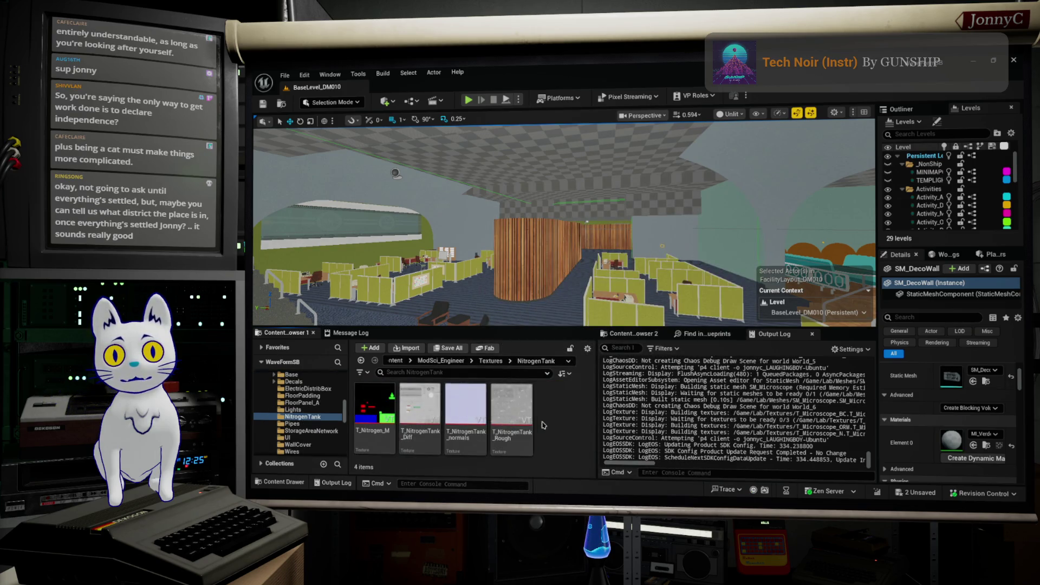
scroll(298, 402, "up", 3)
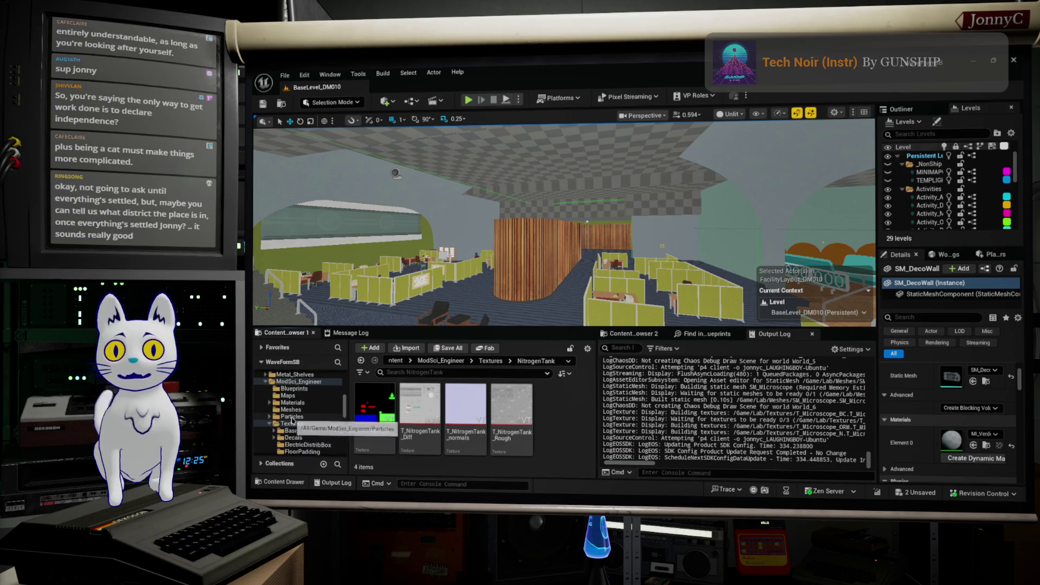
Check the Materials folder, then show and scroll through the 61 ModSci_Engineer Meshes
left_click(298, 403)
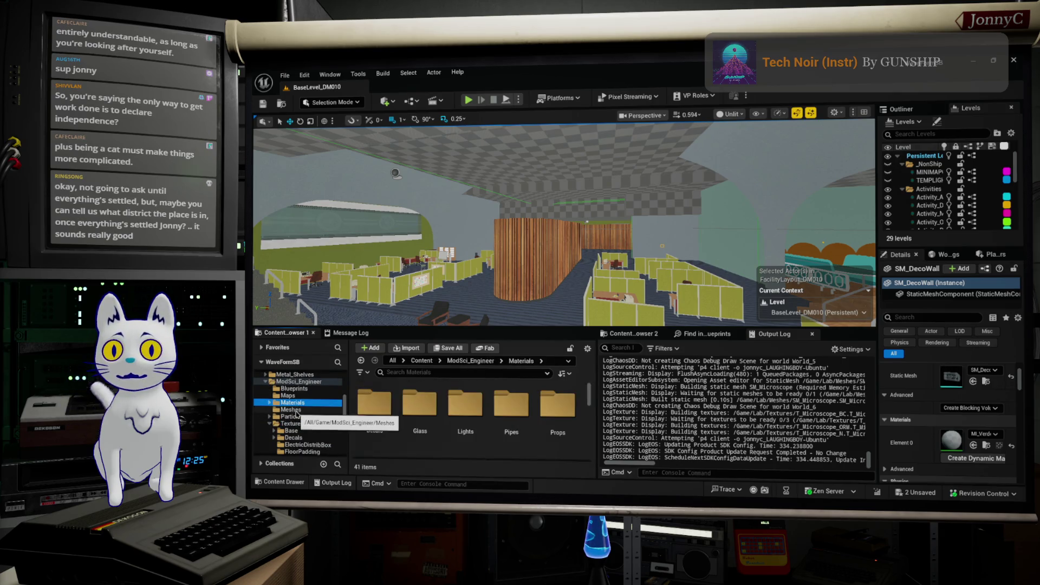
left_click(291, 410)
mouse_move(568, 412)
scroll(570, 415, "down", 1)
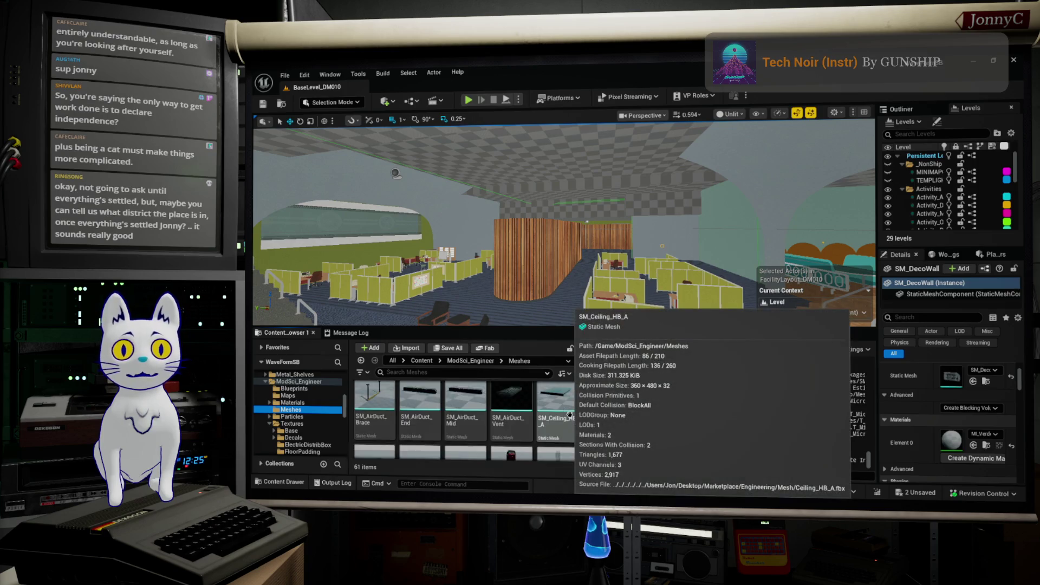
scroll(568, 415, "down", 4)
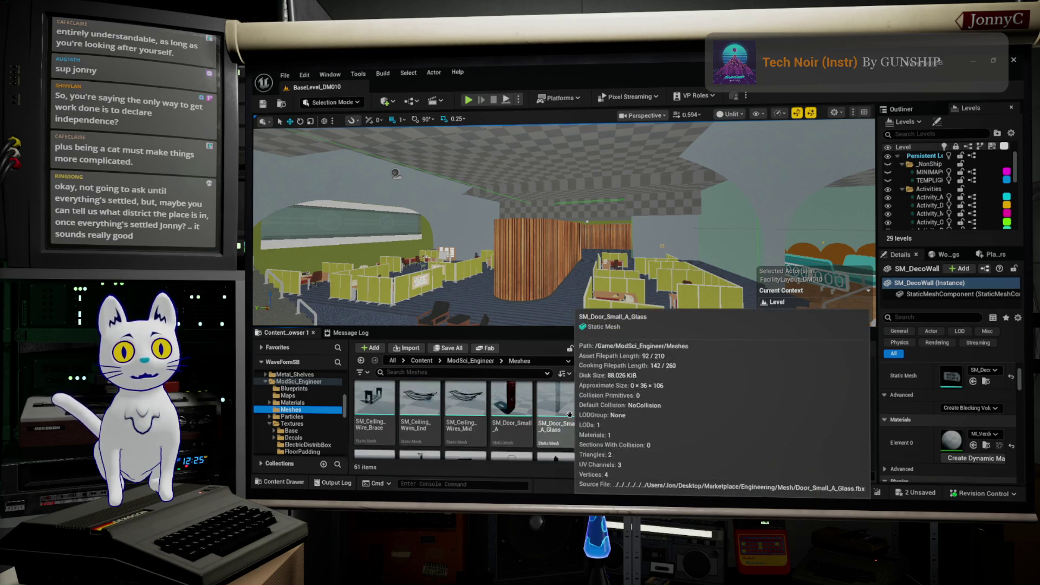
scroll(564, 415, "down", 4)
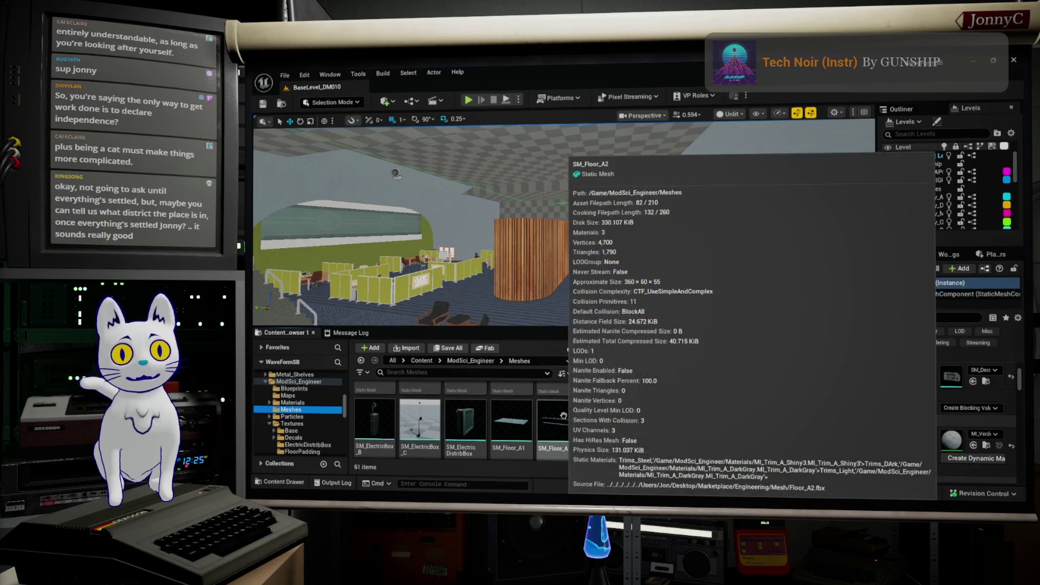
scroll(562, 416, "down", 3)
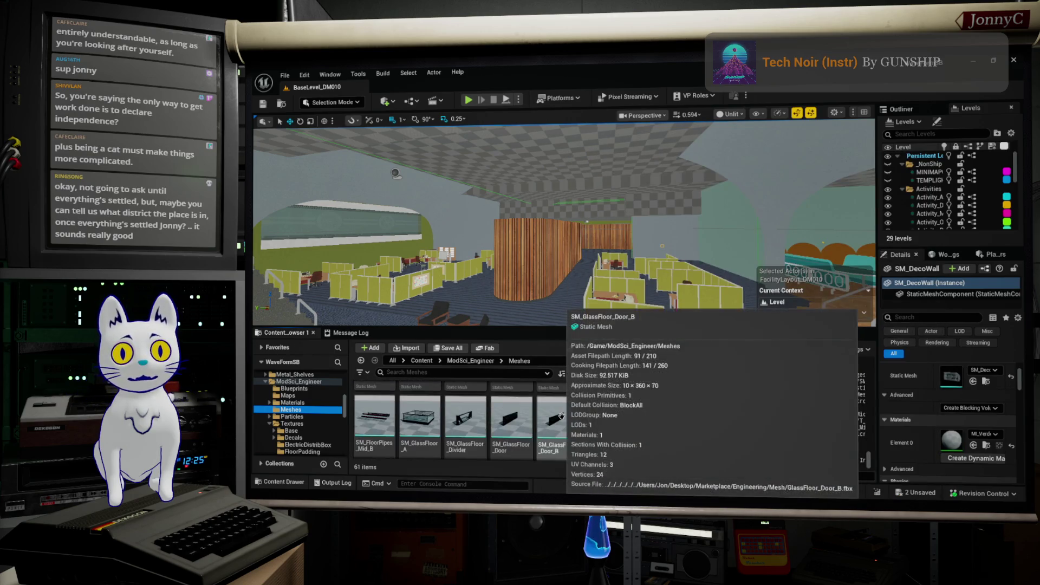
scroll(561, 416, "down", 3)
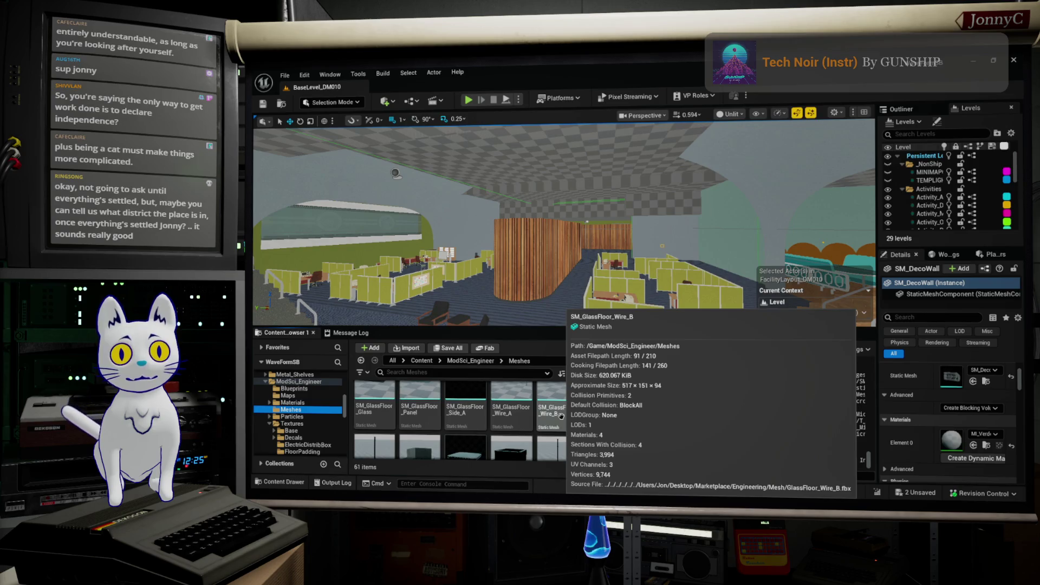
scroll(562, 416, "down", 3)
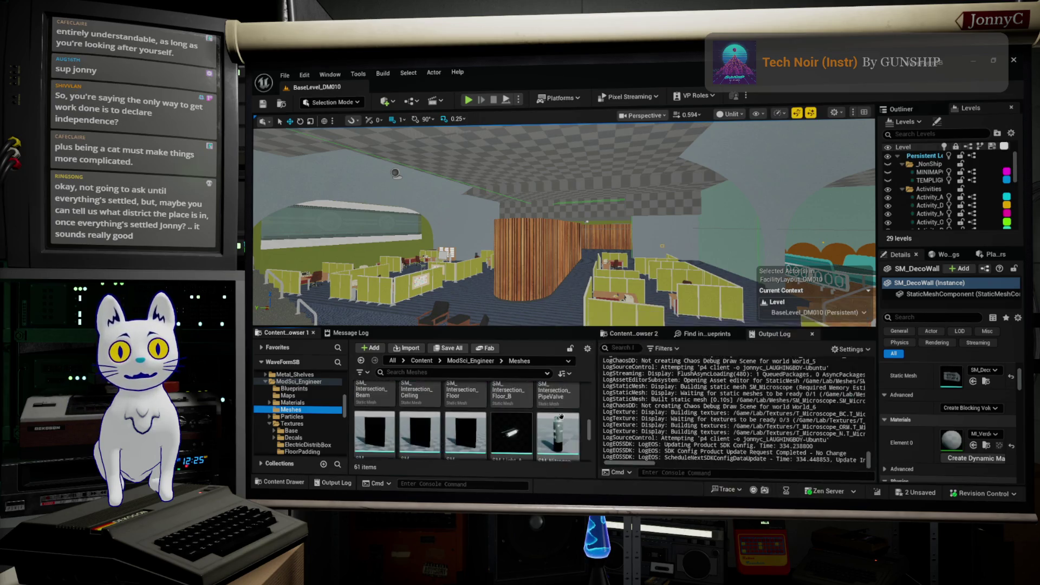
scroll(575, 387, "down", 3)
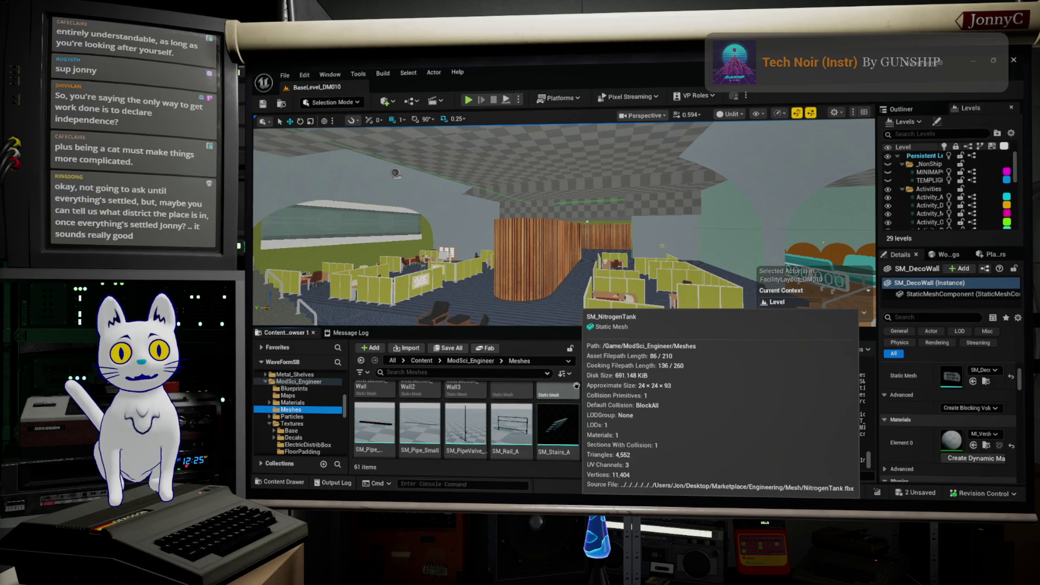
scroll(571, 389, "down", 5)
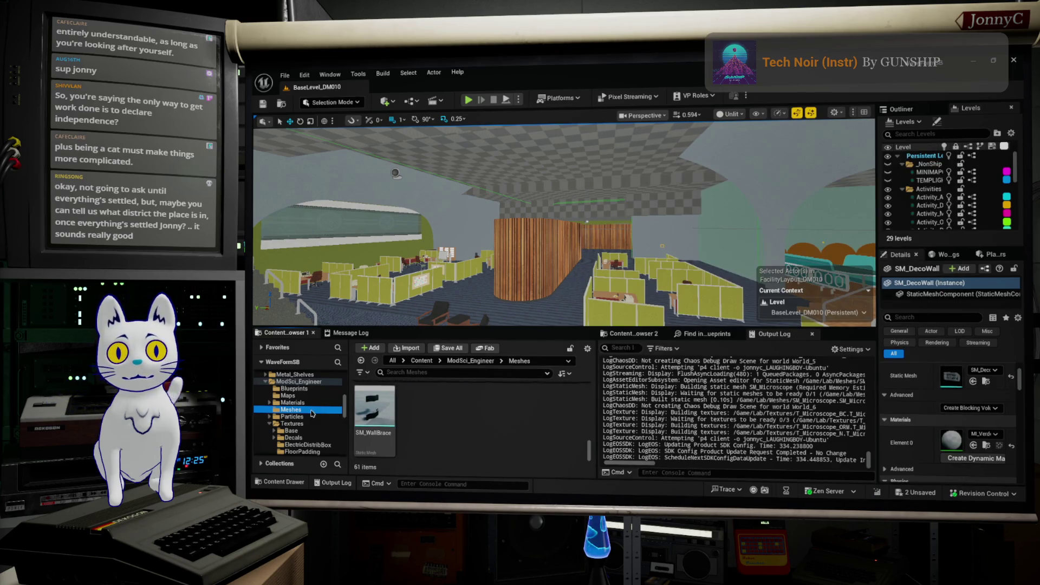
scroll(323, 414, "up", 2)
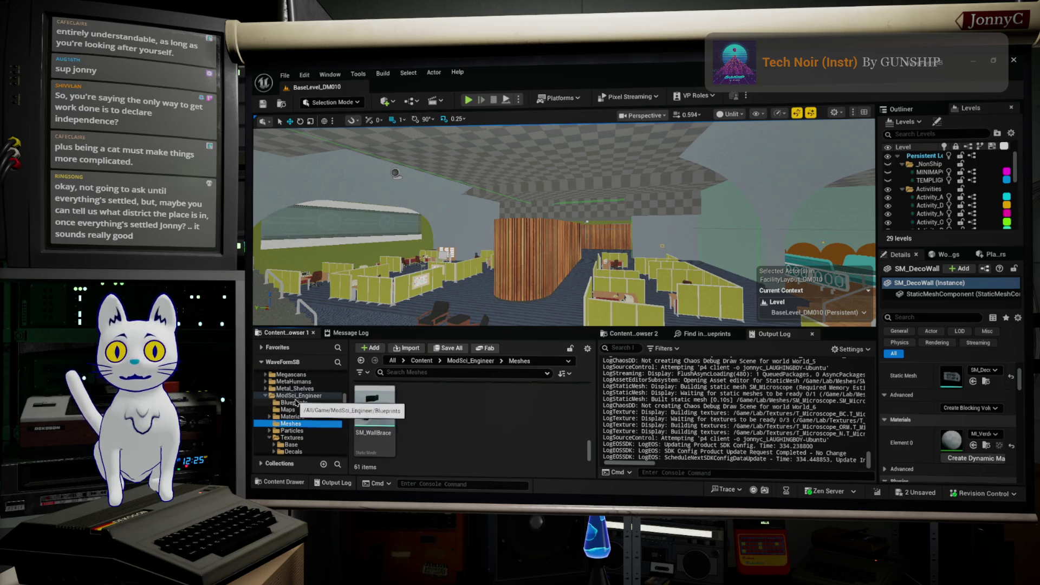
Browse the ModSci_Engineer, ModSciInteriors and ModSci_EngiProps folders, ending on ModSciInteriors' six subfolders
left_click(267, 396)
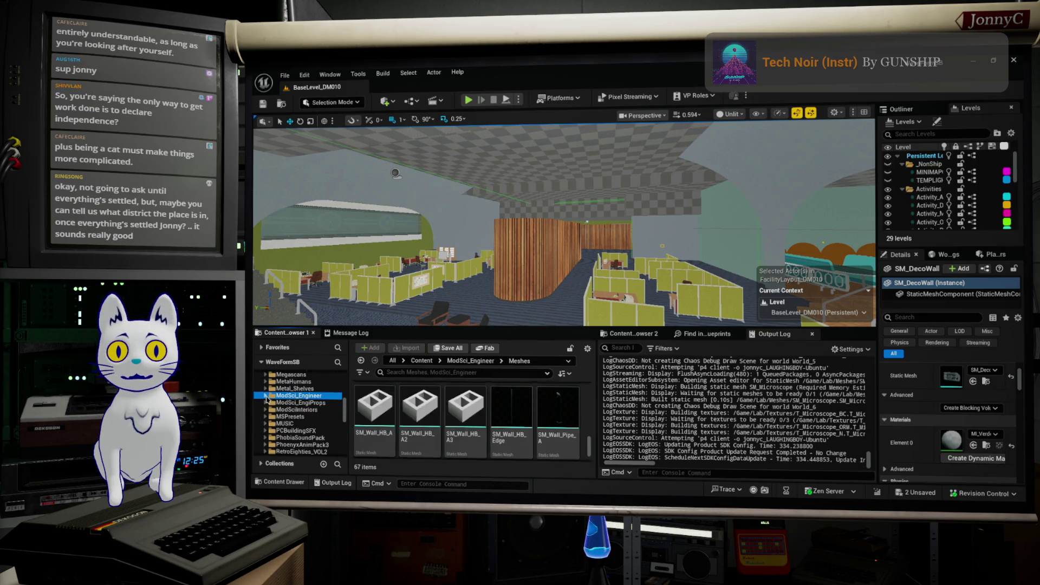
left_click(317, 411)
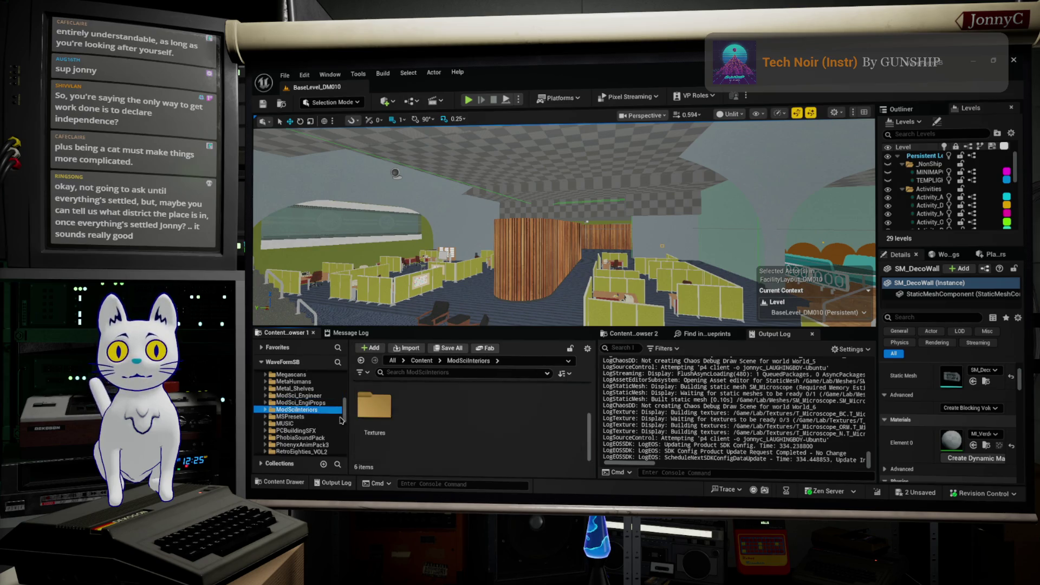
left_click(317, 396)
left_click(318, 402)
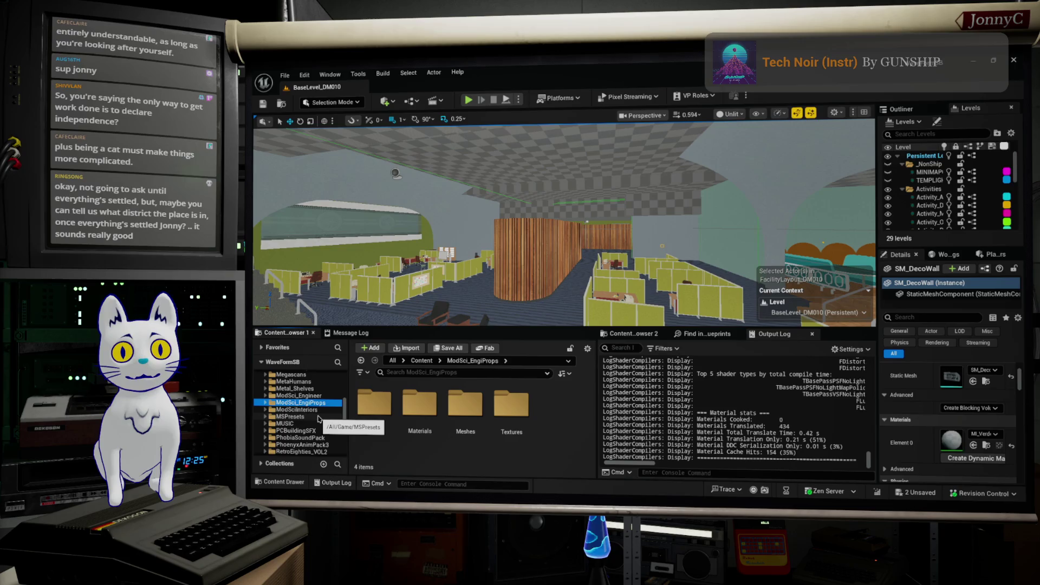
left_click(325, 411)
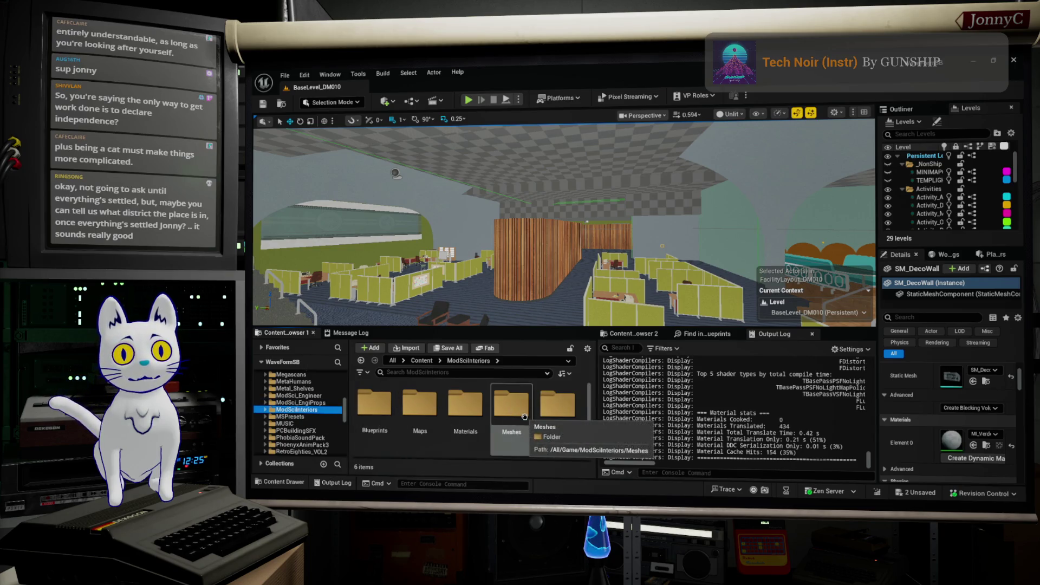
scroll(469, 409, "down", 1)
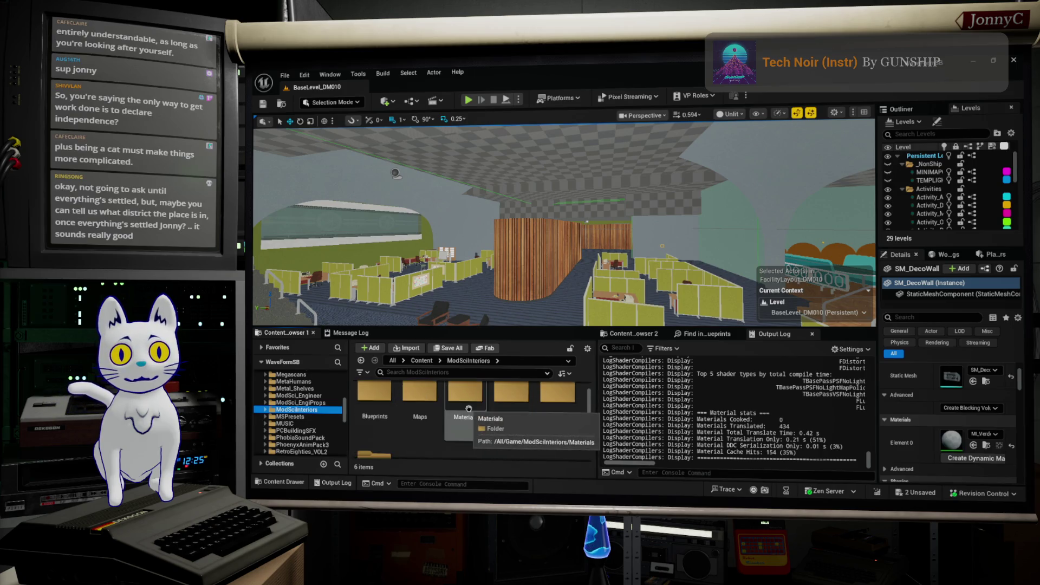
double_click(519, 401)
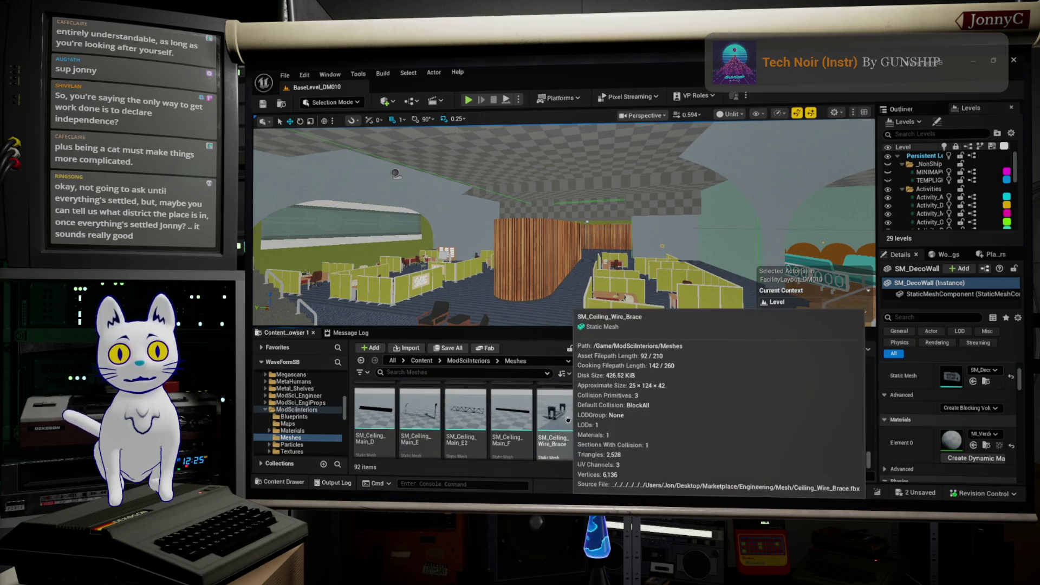
scroll(567, 419, "down", 3)
scroll(579, 422, "down", 1)
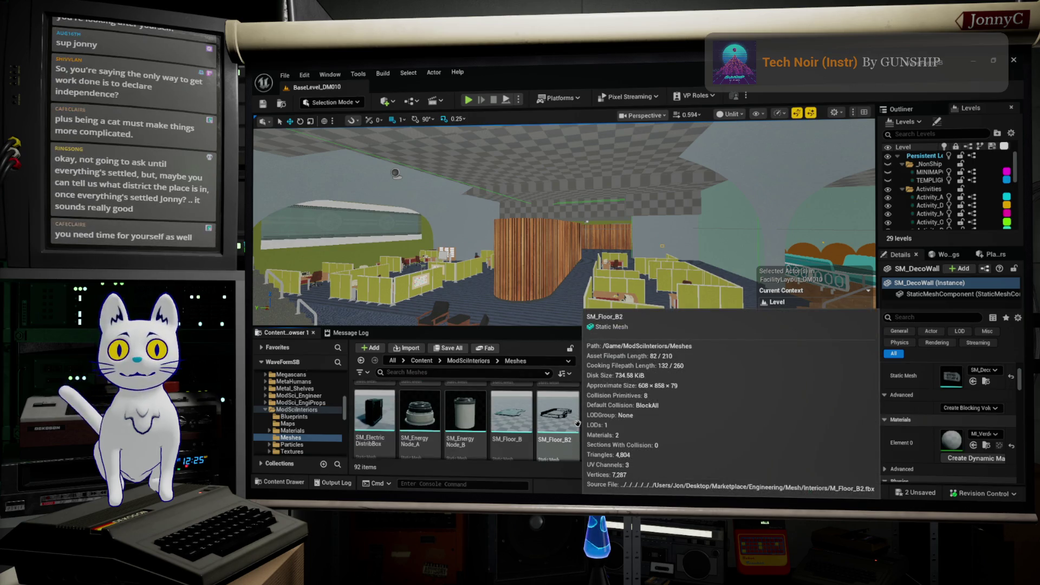
scroll(578, 424, "down", 3)
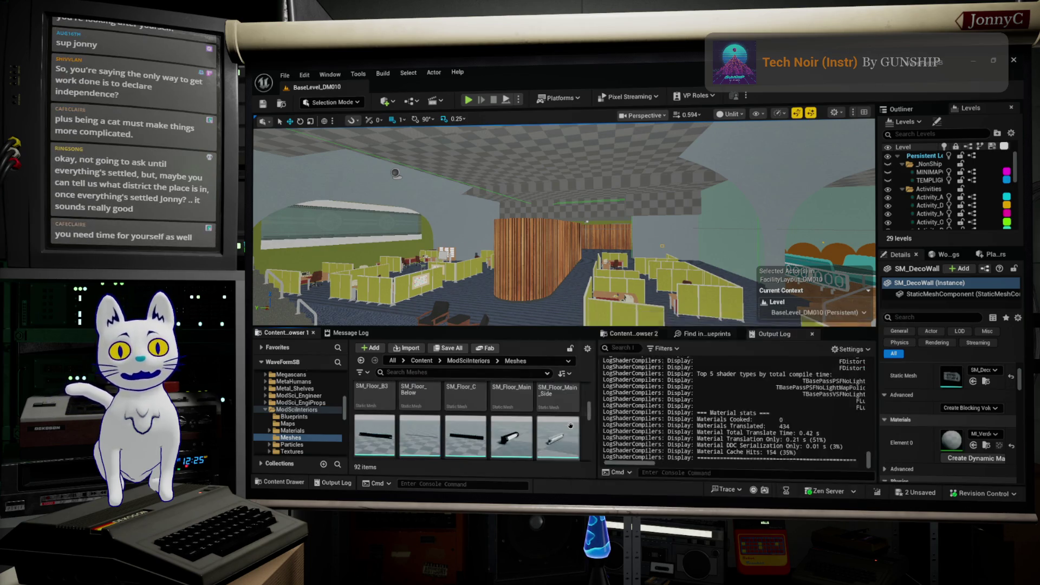
scroll(565, 428, "down", 3)
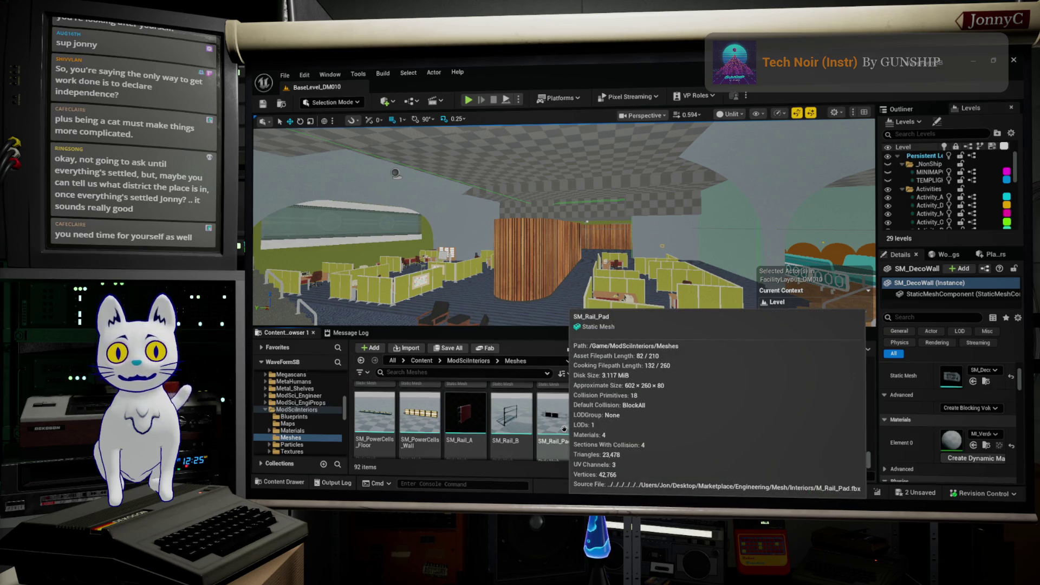
scroll(562, 425, "down", 3)
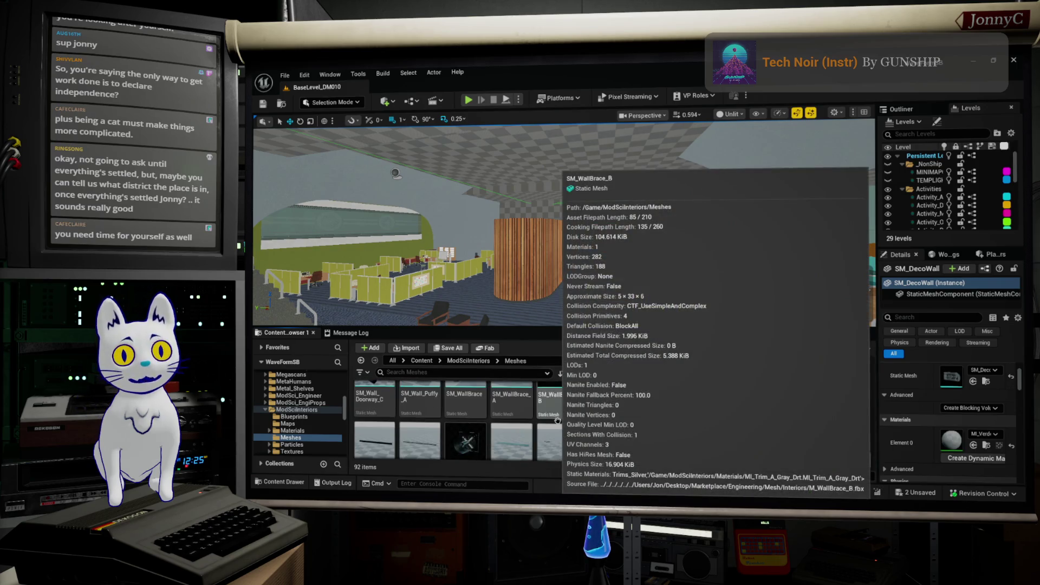
scroll(558, 421, "down", 3)
scroll(558, 421, "down", 3)
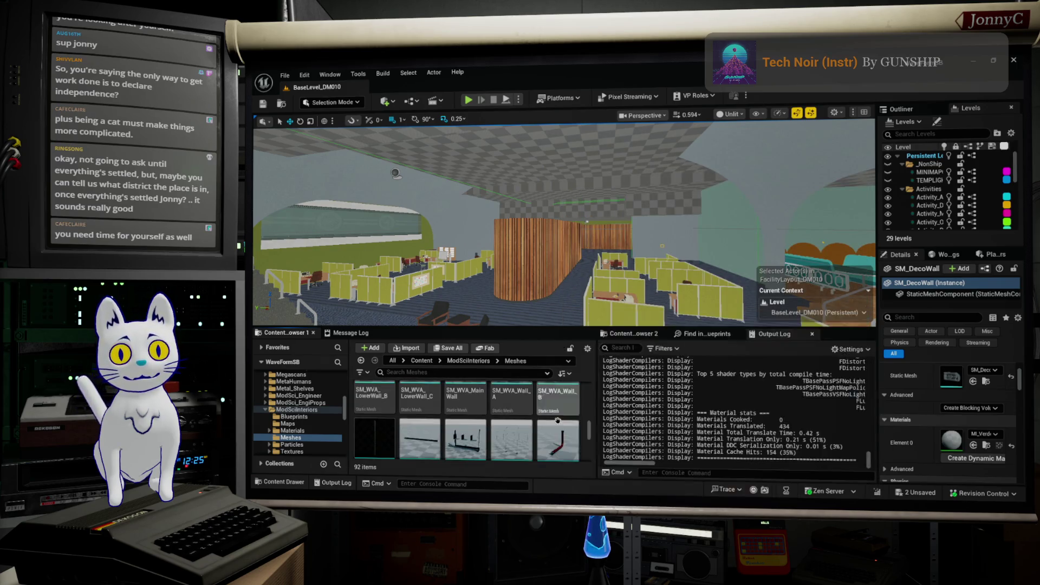
scroll(558, 422, "down", 4)
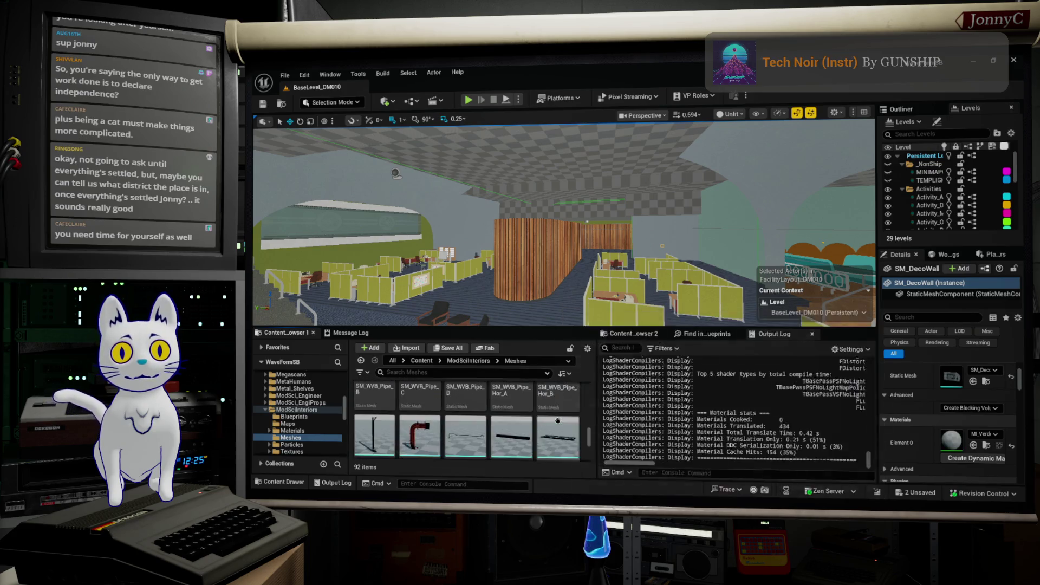
scroll(558, 421, "down", 4)
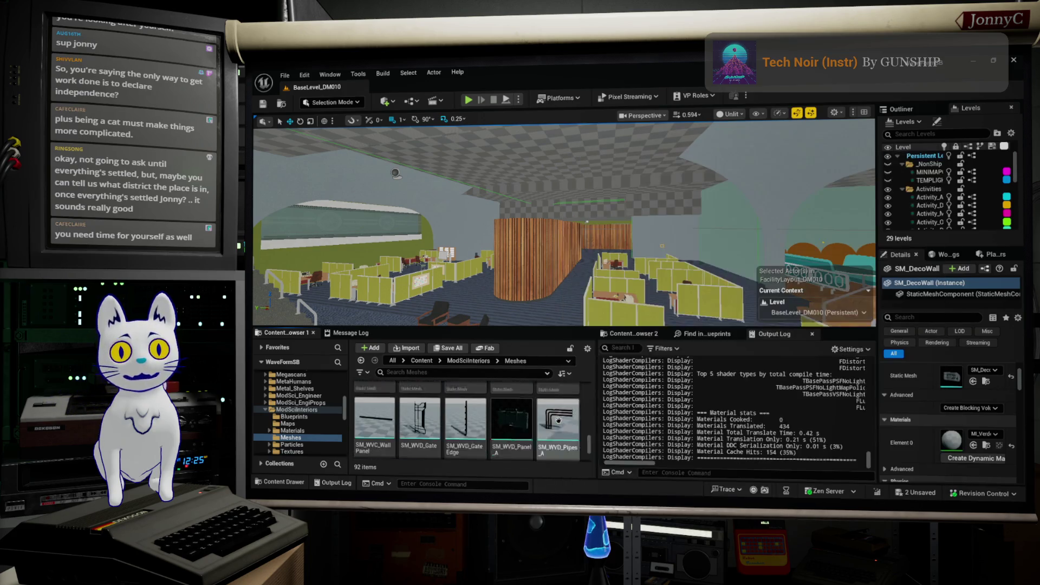
scroll(558, 421, "down", 4)
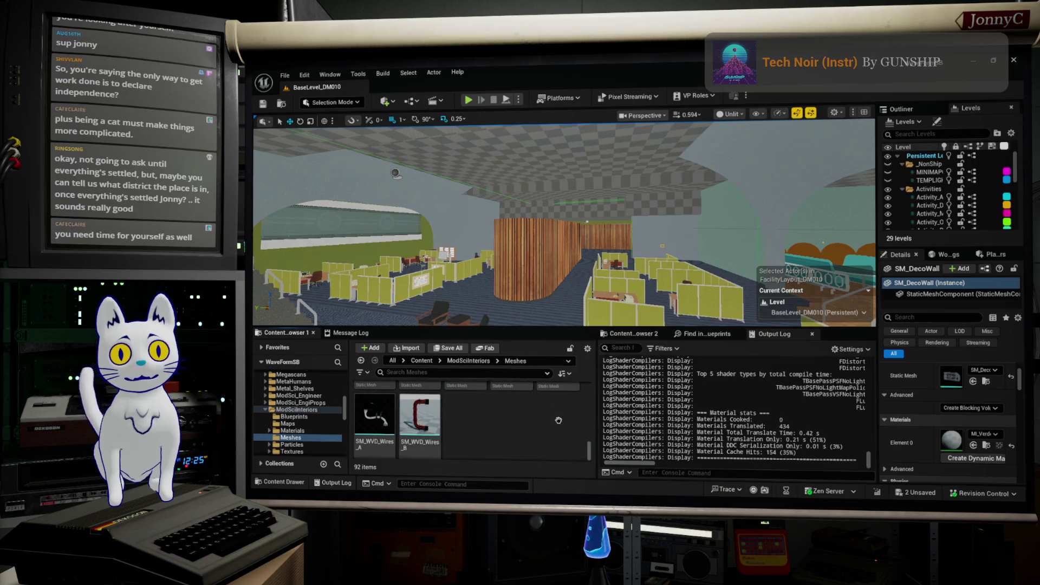
scroll(287, 433, "down", 1)
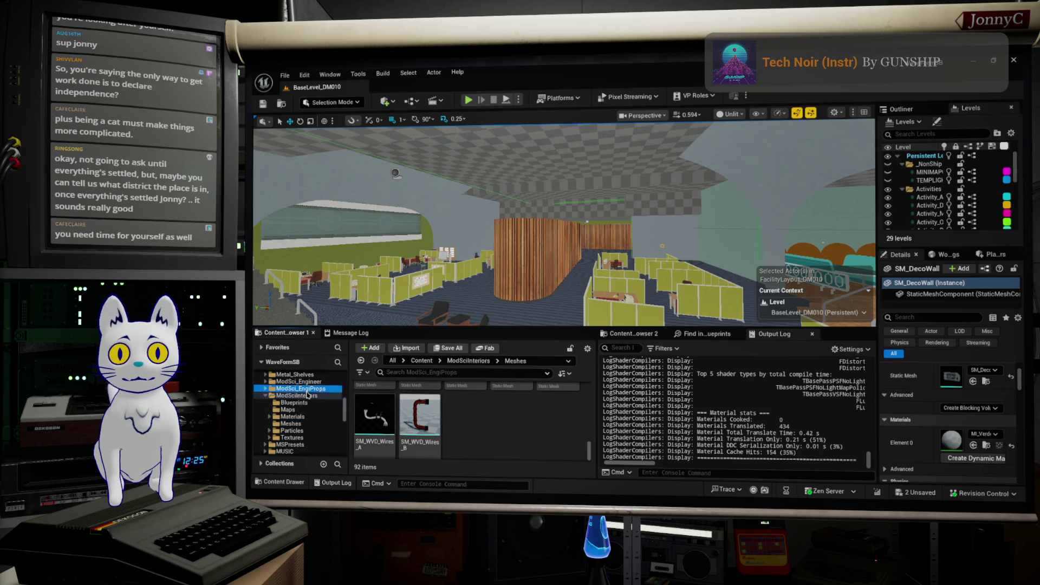
Step through the ModSci_EngiProps, GGJ2025 and GameModes folders, then select the top-level Content root
left_click(303, 388)
scroll(308, 396, "up", 2)
scroll(307, 395, "up", 6)
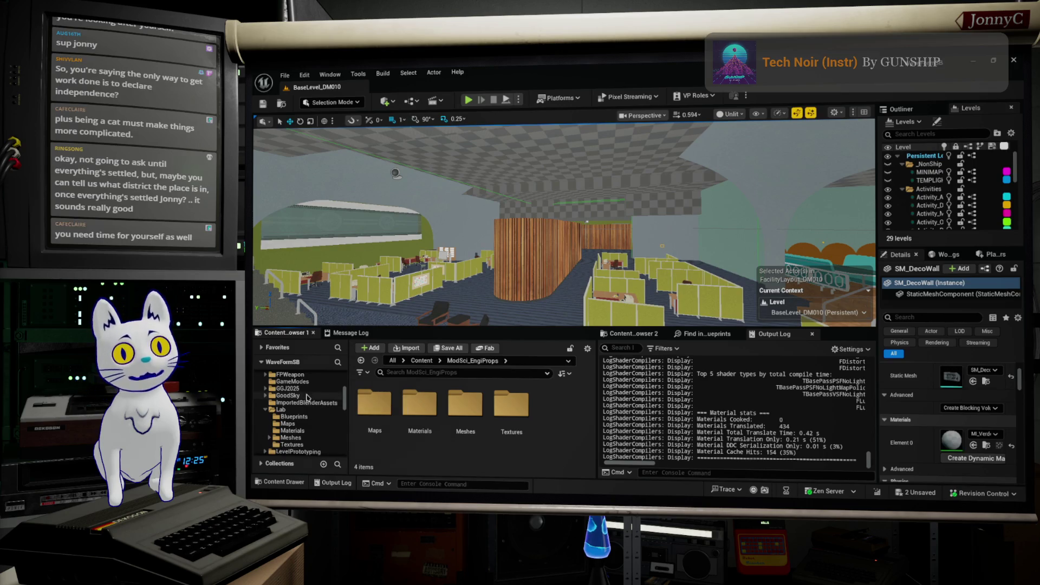
left_click(311, 390)
scroll(310, 393, "up", 2)
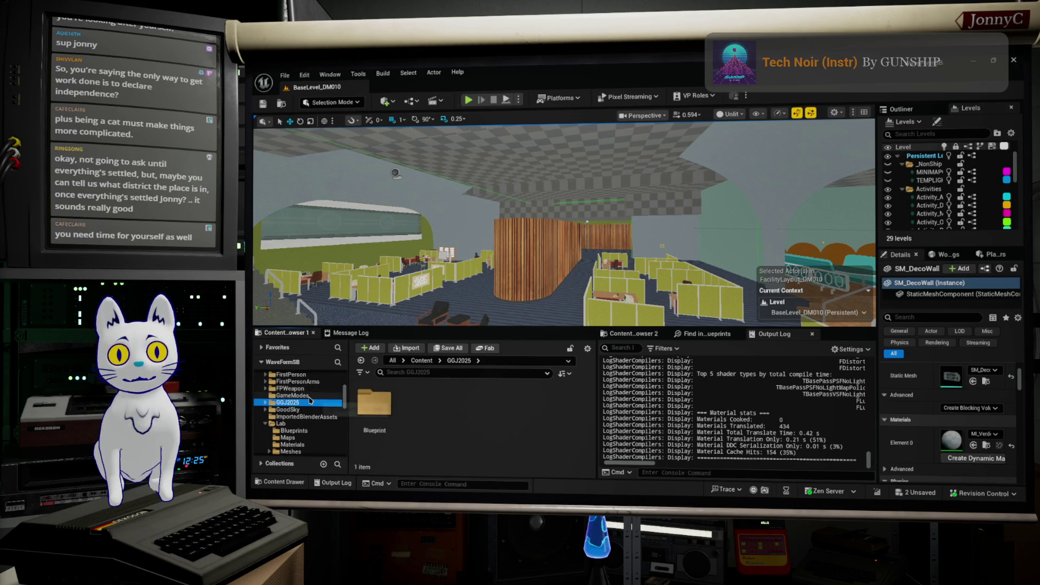
left_click(306, 400)
scroll(310, 400, "up", 3)
scroll(310, 401, "up", 5)
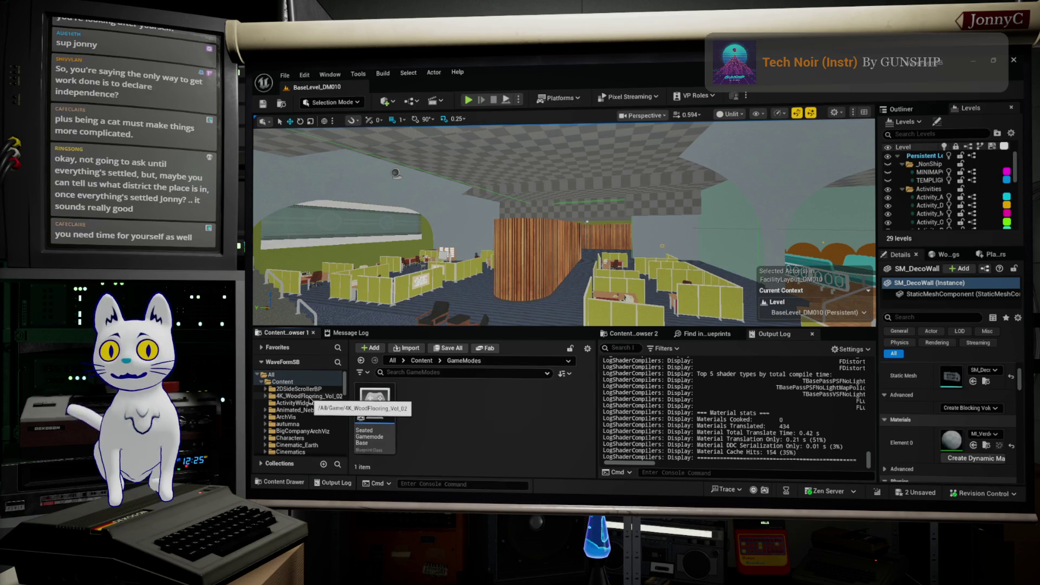
left_click(282, 381)
Search all content for 'micros' and bring up the actions menu for SM_ElectronMicroscope
left_click(436, 372)
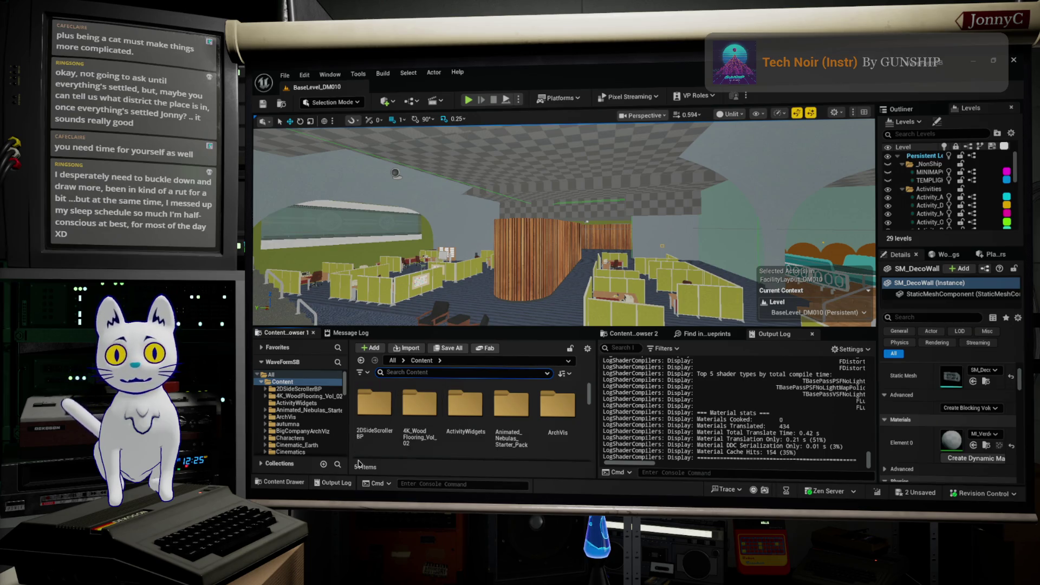
type("mi")
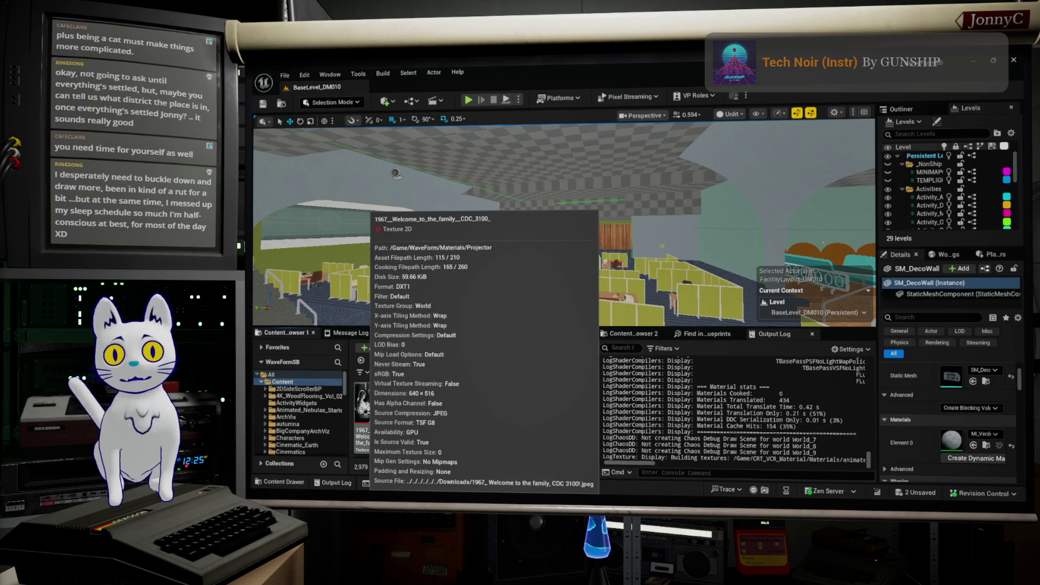
type("mi")
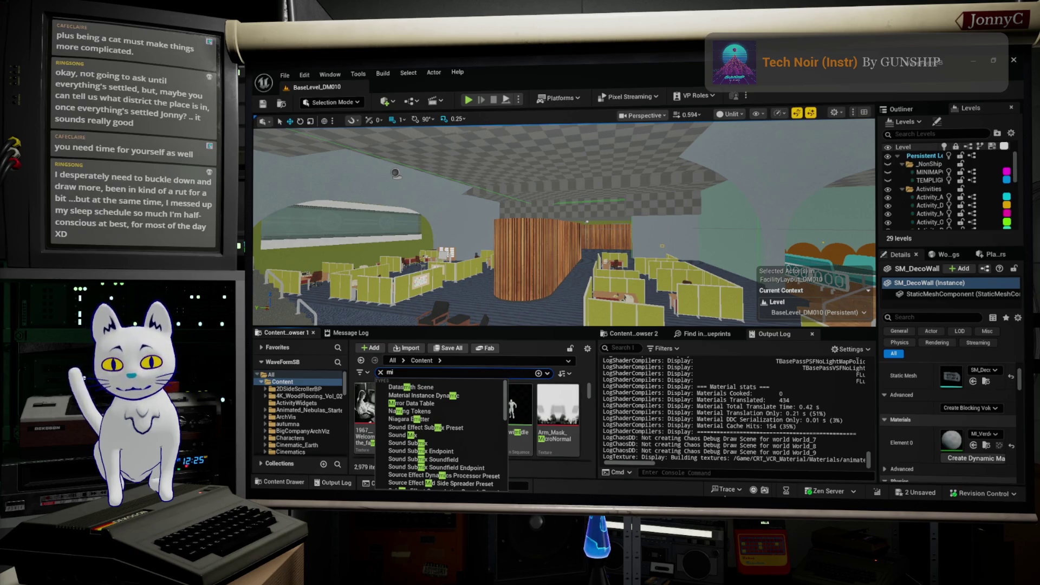
type("ri")
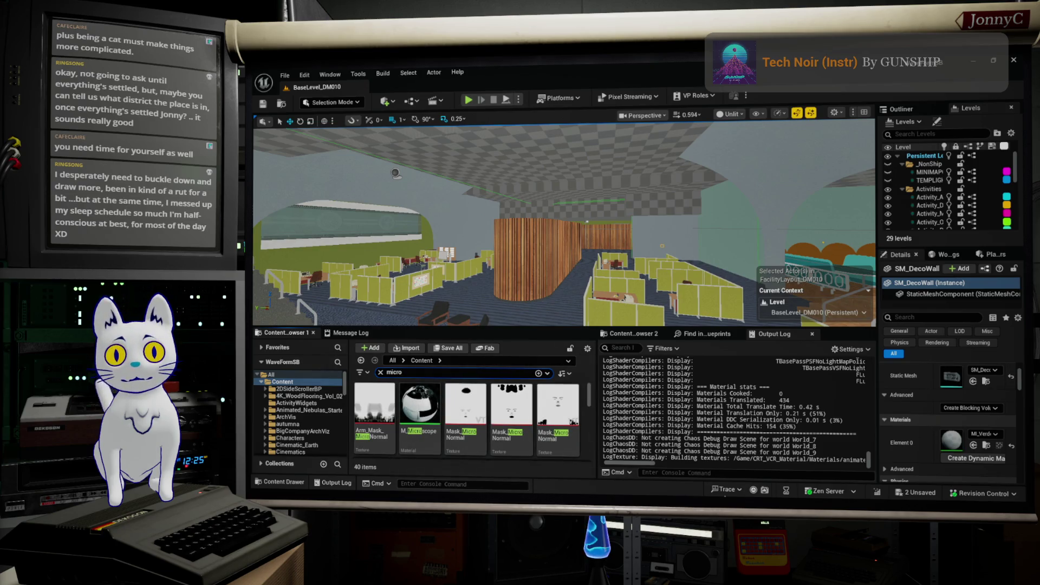
type("s")
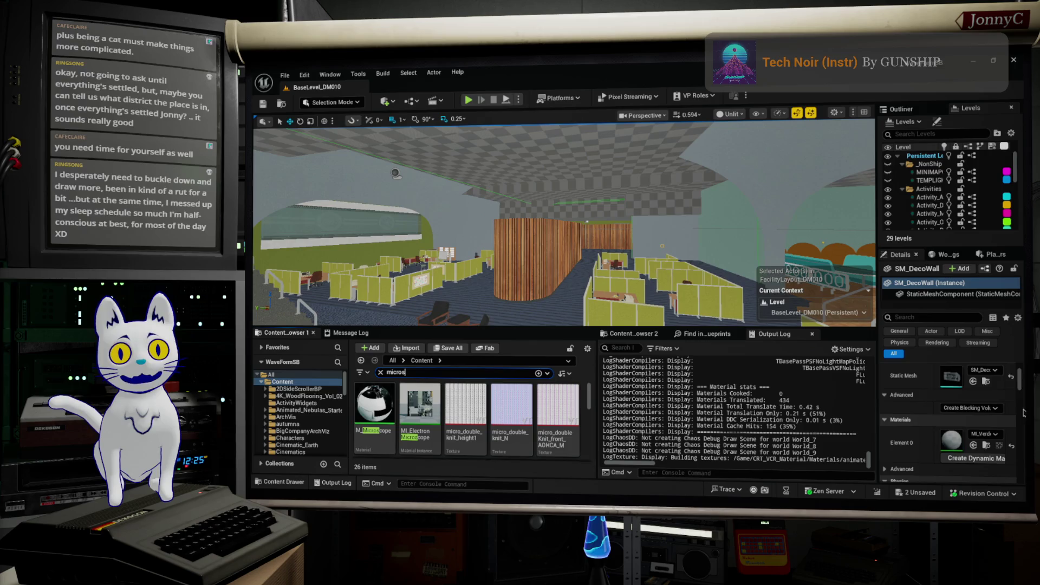
scroll(495, 403, "down", 1)
scroll(494, 403, "down", 4)
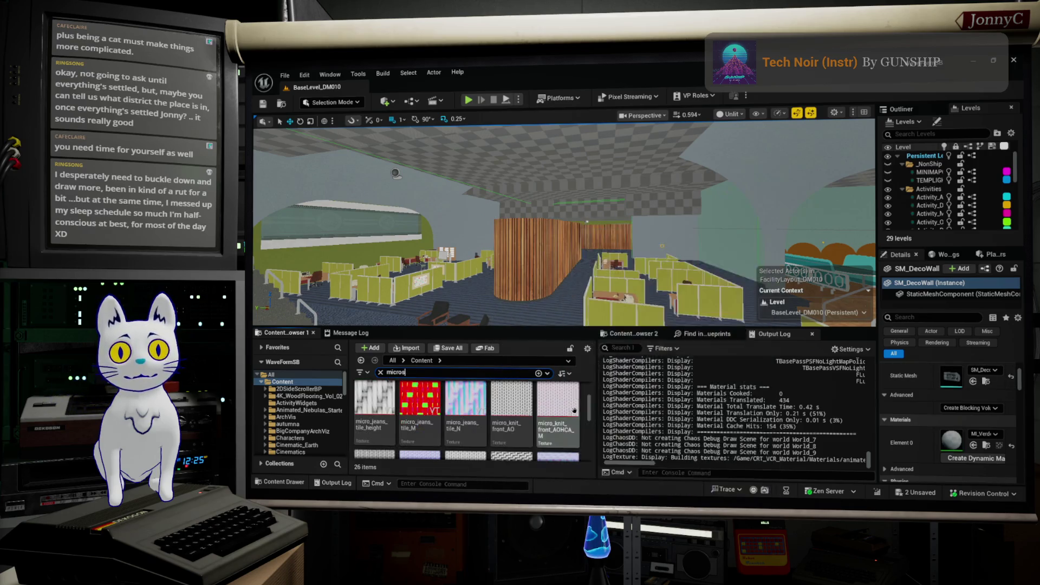
scroll(469, 406, "up", 2)
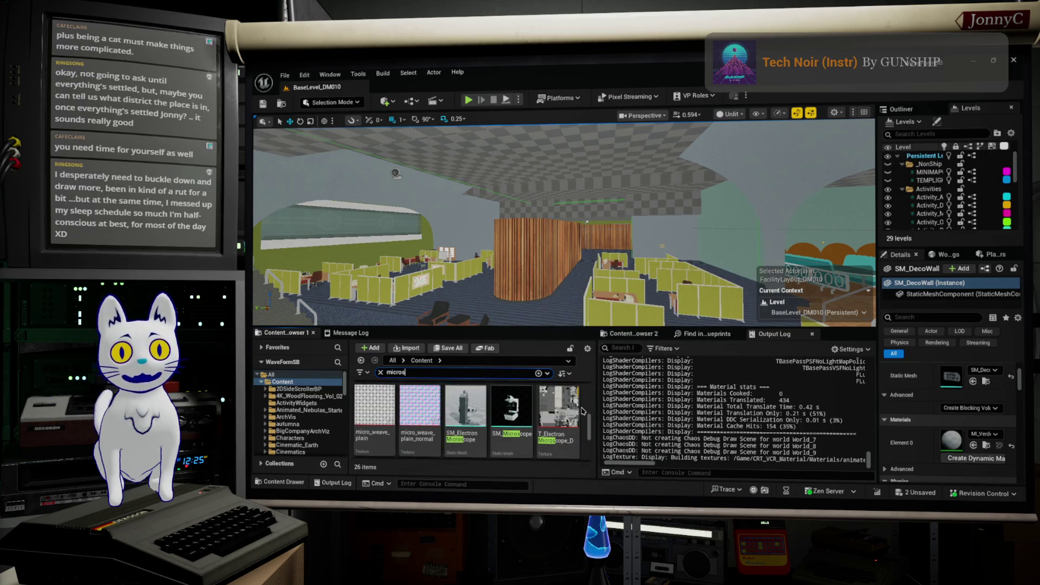
left_click(470, 405)
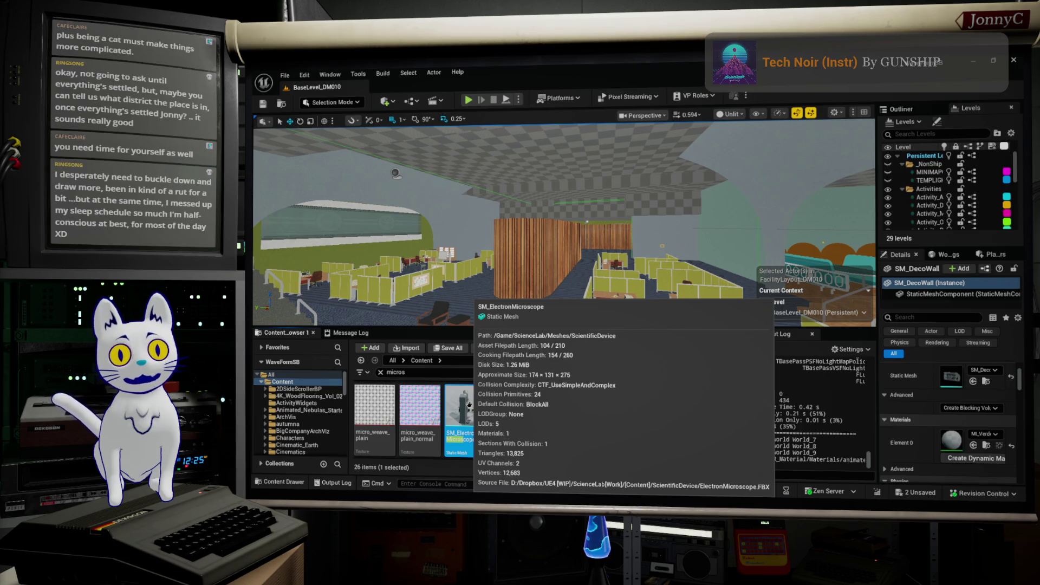
right_click(469, 405)
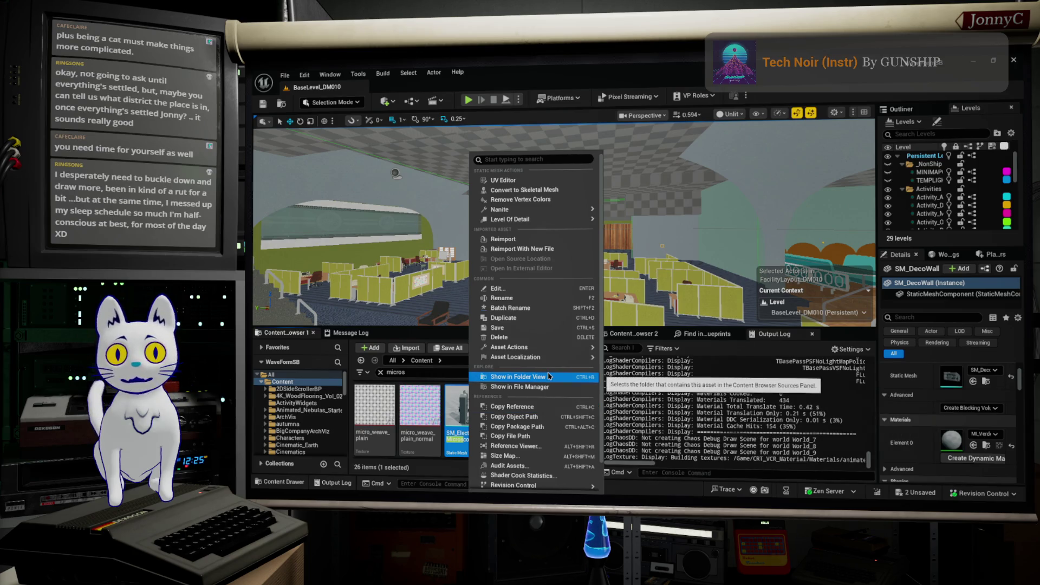
Reveal SM_ElectronMicroscope in the file manager, close it, then show its 19-asset ScientificDevice folder
left_click(559, 388)
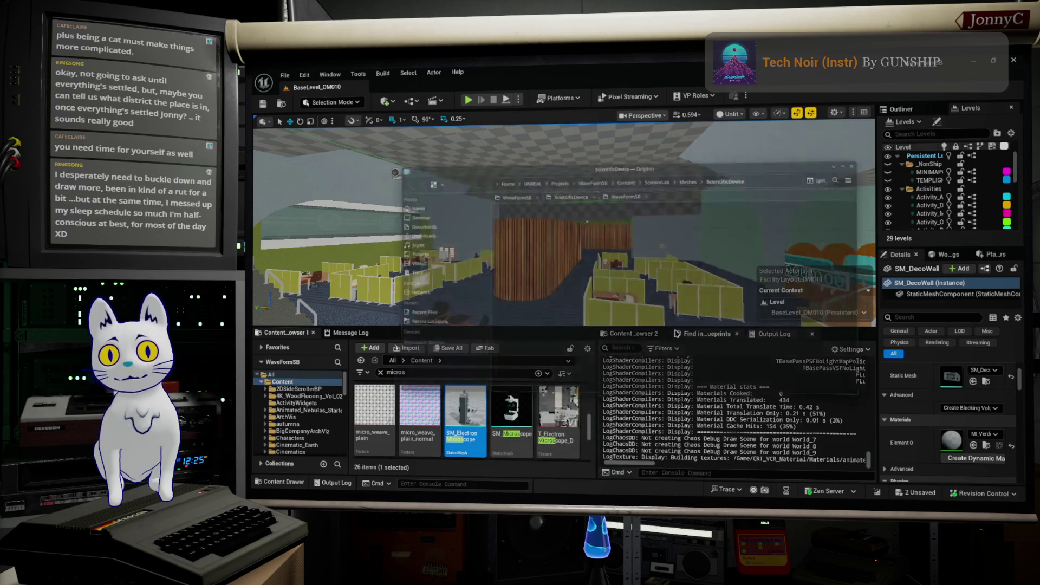
left_click(878, 154)
right_click(457, 395)
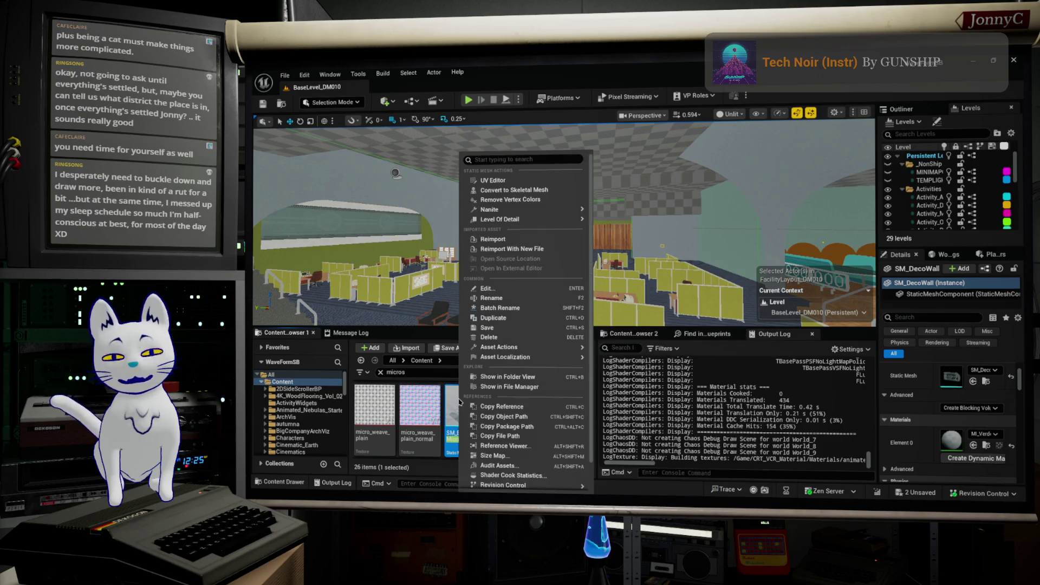
left_click(552, 376)
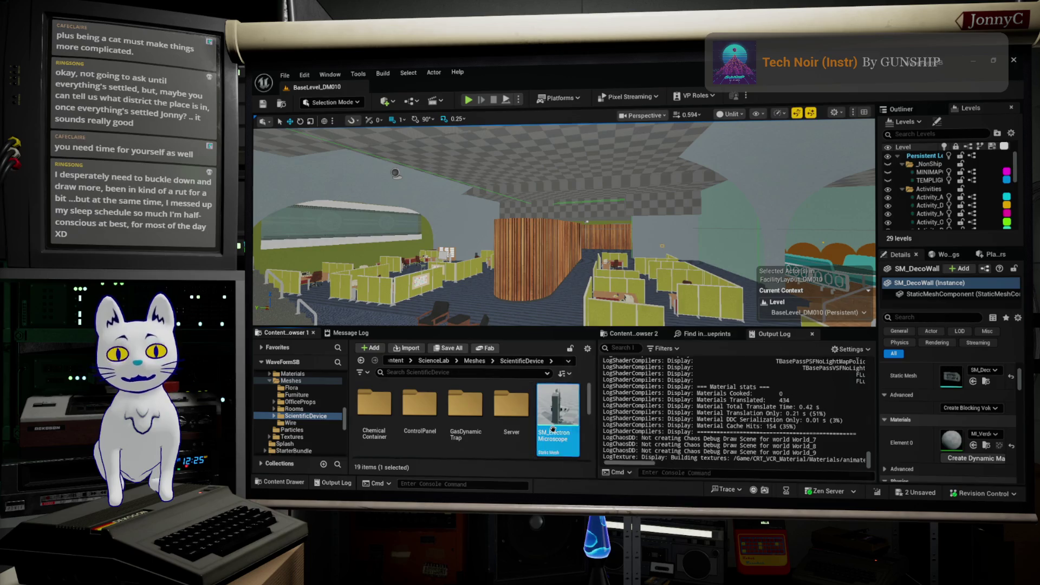
scroll(558, 411, "down", 2)
scroll(574, 425, "down", 3)
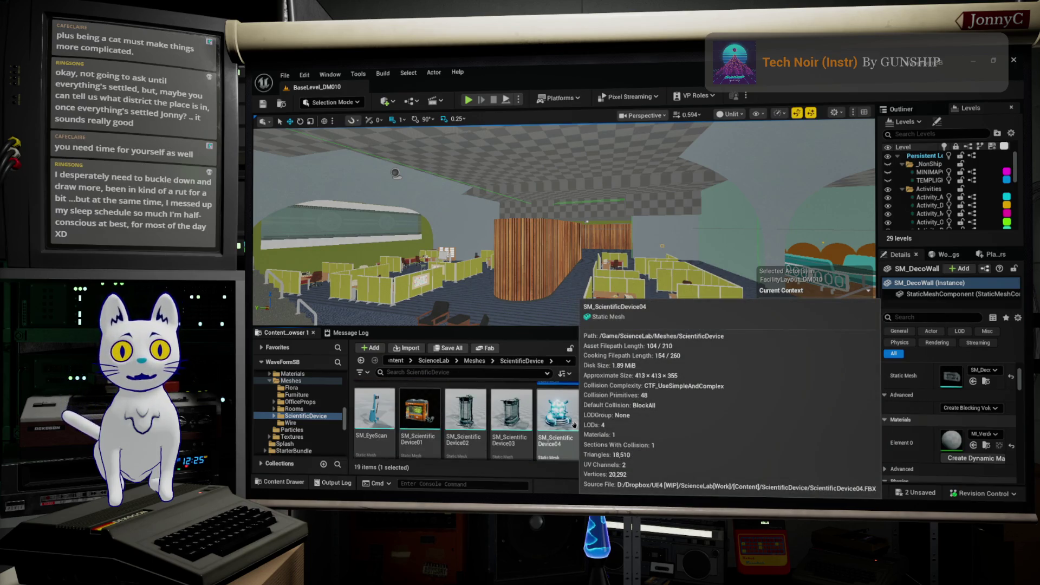
scroll(575, 425, "down", 2)
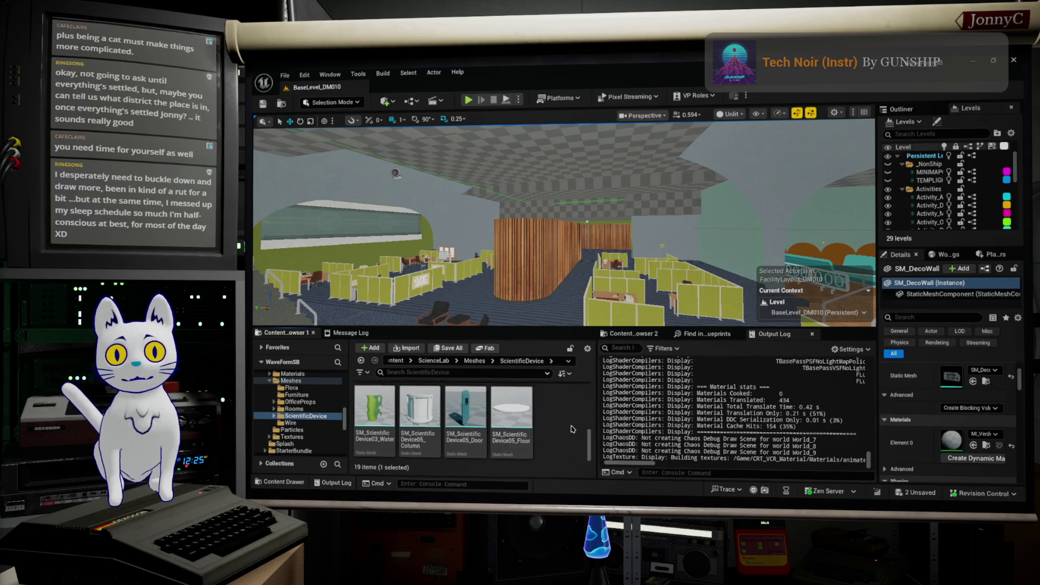
scroll(572, 429, "up", 3)
scroll(570, 426, "up", 3)
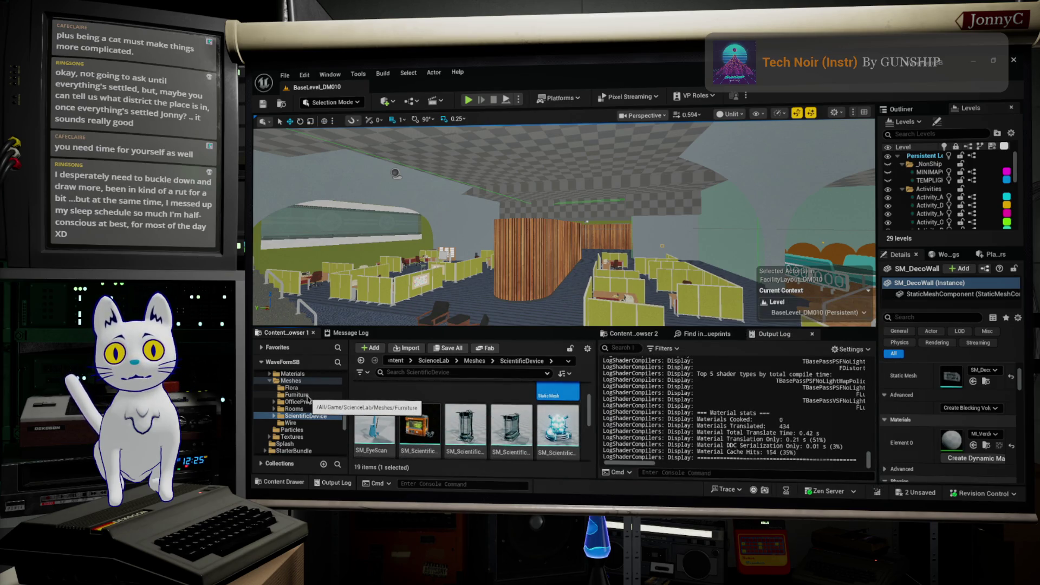
scroll(567, 440, "up", 1)
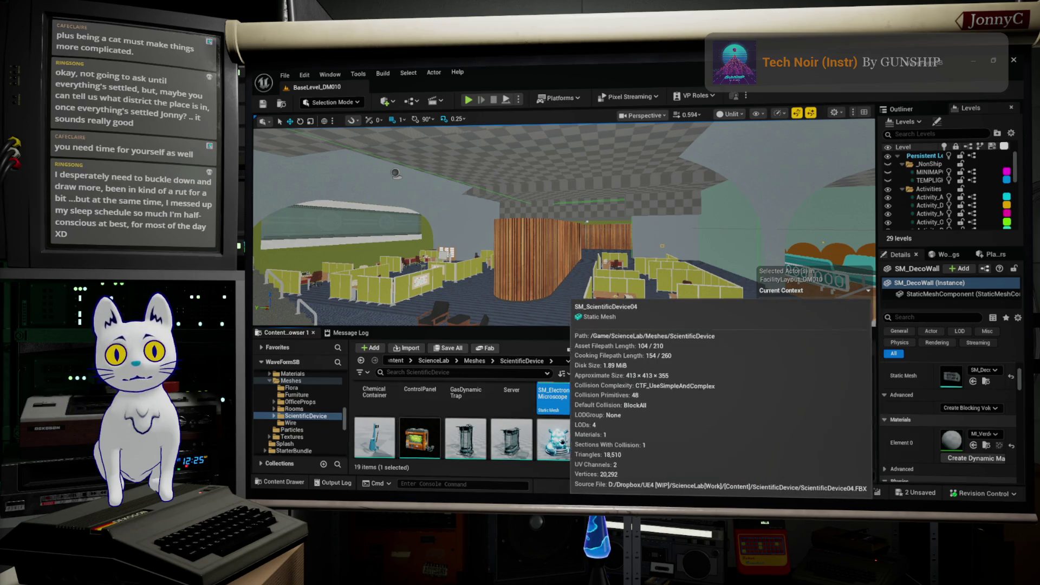
scroll(557, 442, "down", 1)
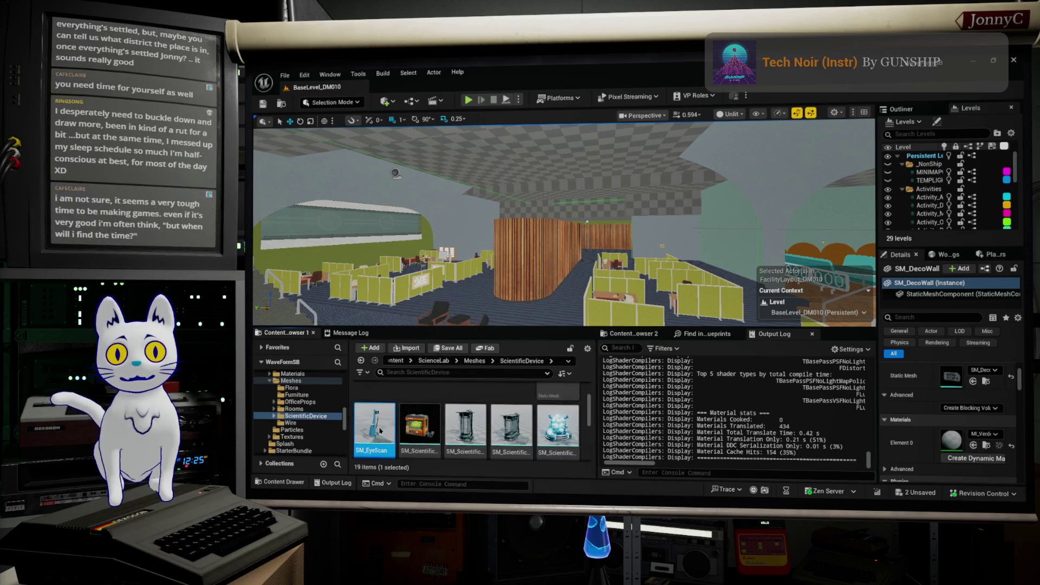
Open SM_EyeScan in the mesh editor, orbit its preview, and drag the window right
double_click(379, 431)
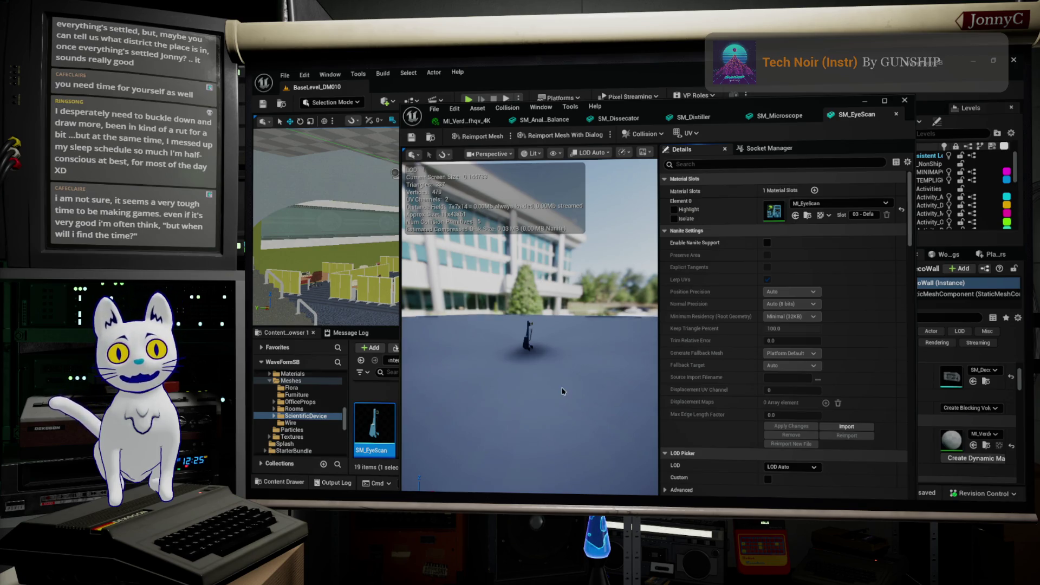
mouse_move(579, 271)
left_mouse_down()
mouse_move(579, 287)
mouse_move(531, 336)
mouse_move(542, 319)
mouse_move(520, 435)
mouse_move(503, 425)
left_mouse_up()
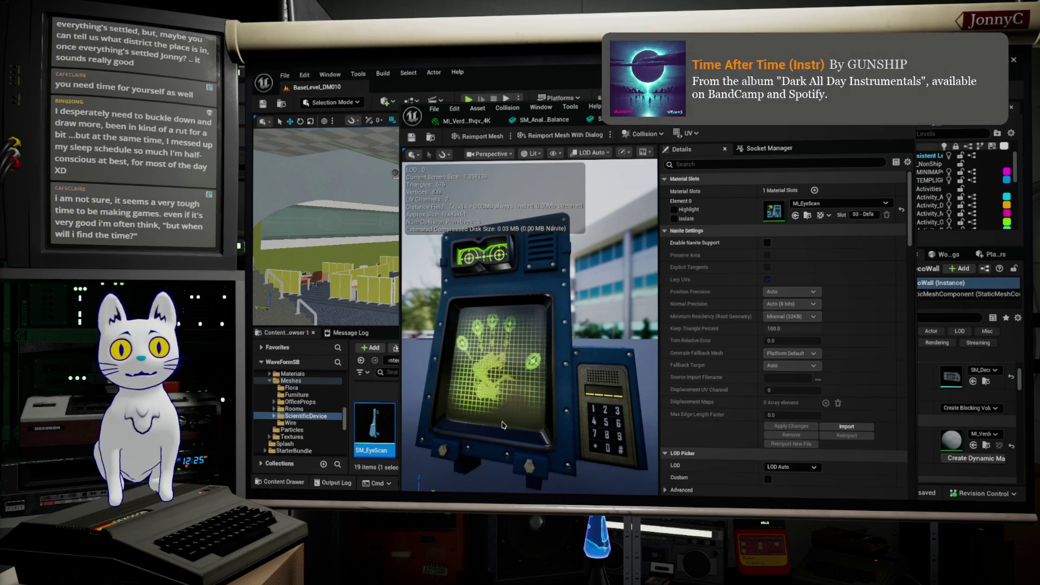
mouse_move(516, 417)
left_mouse_down()
mouse_move(618, 417)
mouse_move(432, 264)
left_mouse_up()
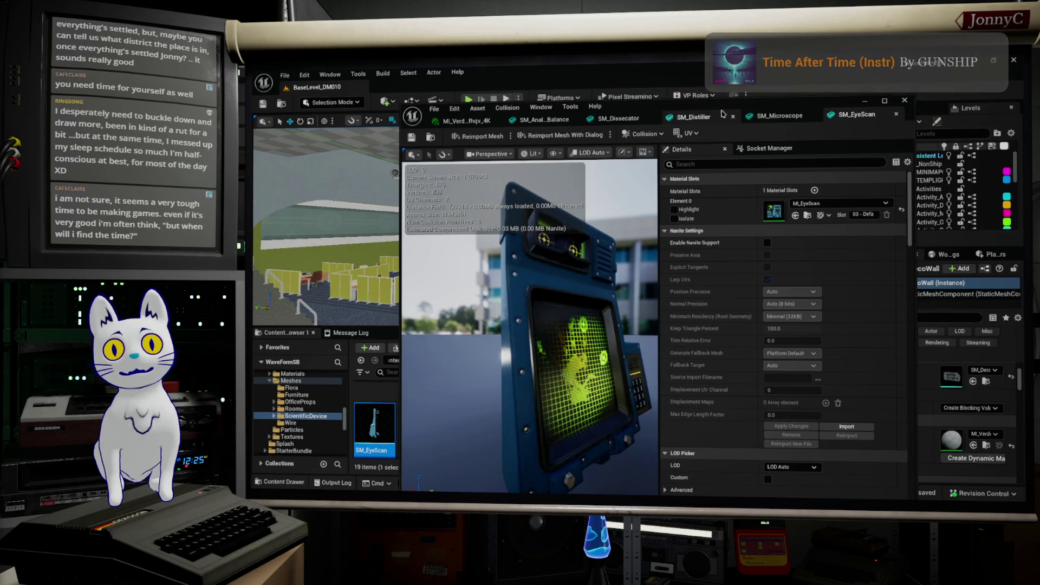
left_click_drag(771, 106, 937, 90)
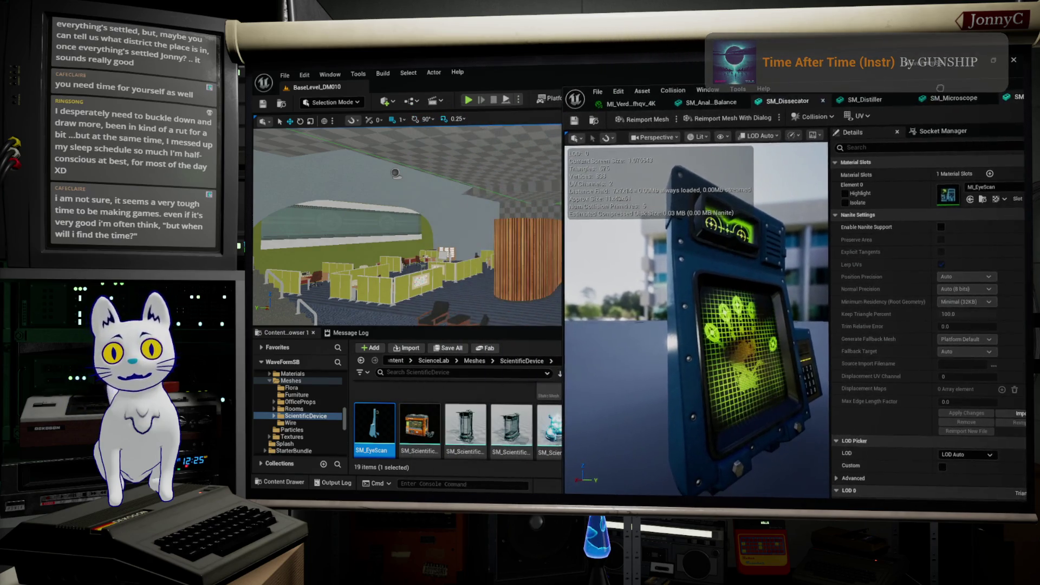
Open SM_ScientificDevice04 and orbit closer in its preview, then switch to the web browser
left_click(553, 434)
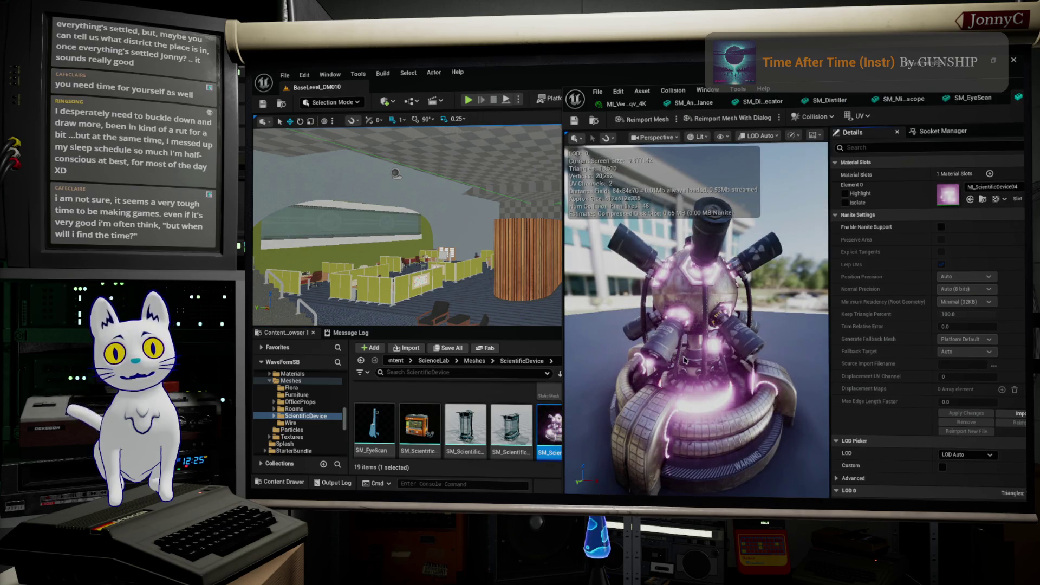
mouse_move(699, 325)
left_mouse_down()
mouse_move(813, 325)
mouse_move(628, 325)
left_mouse_up()
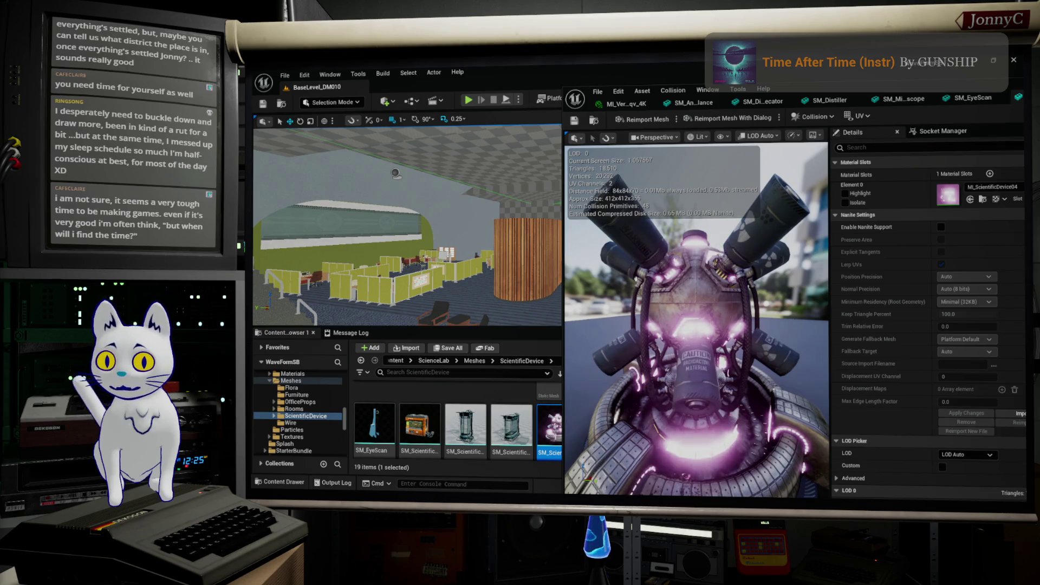
key("alt+Tab")
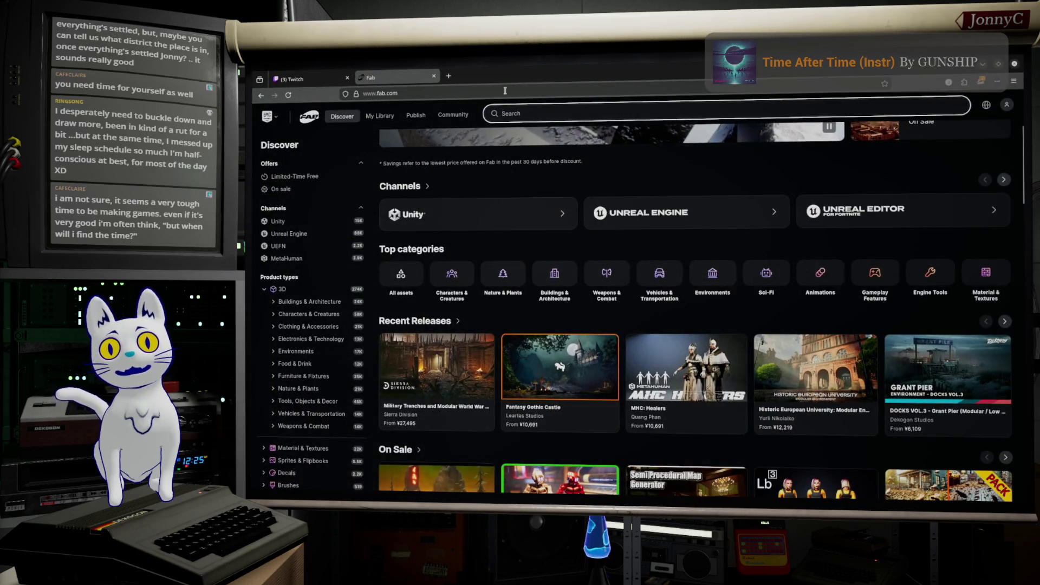
In a new Firefox tab, enter the search 'general fusion' and pick a suggestion
left_click(448, 76)
left_click(458, 93)
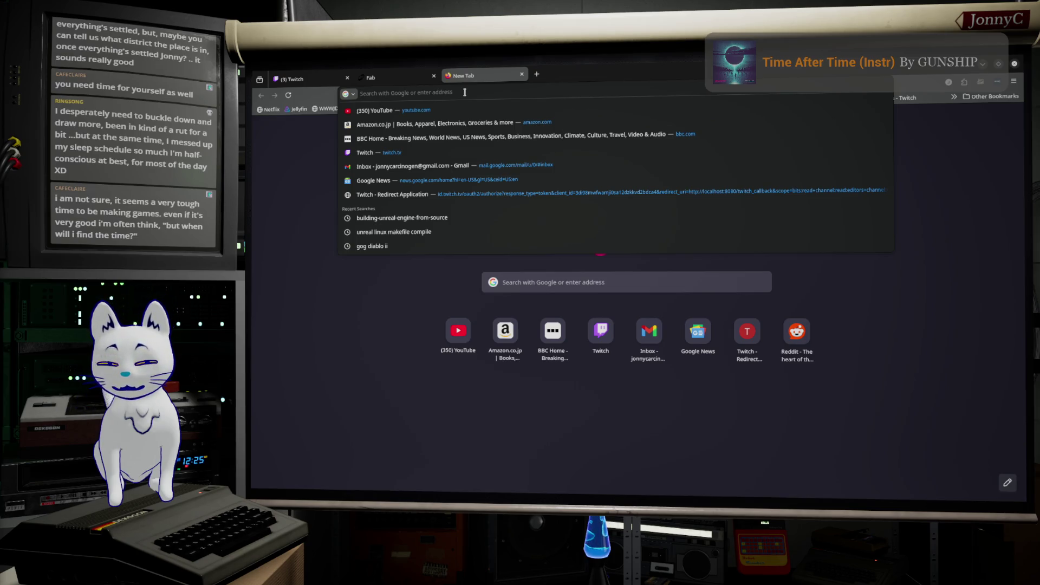
type("general fusion")
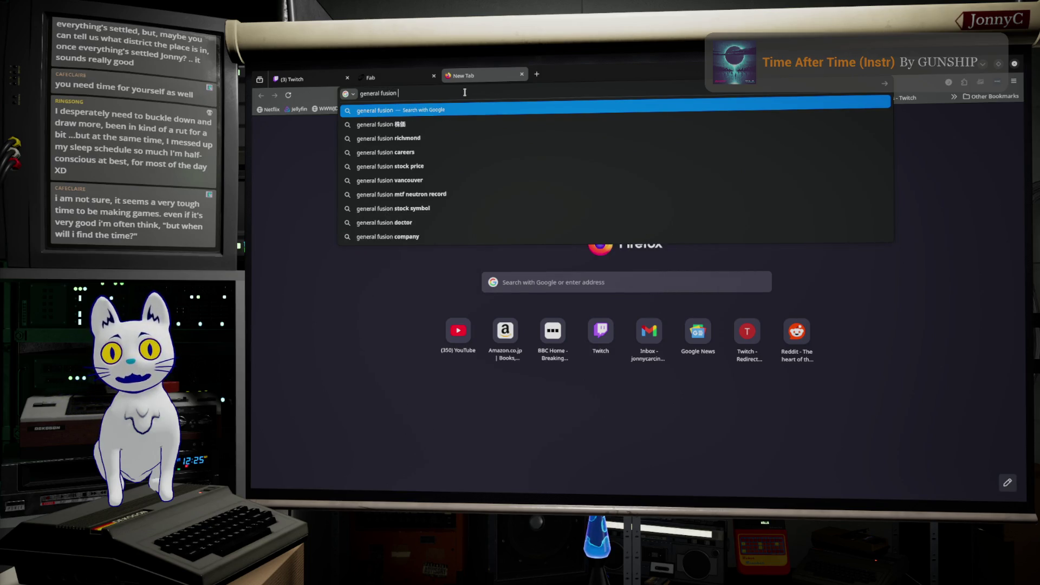
key("Down")
key("Down")
key("Down")
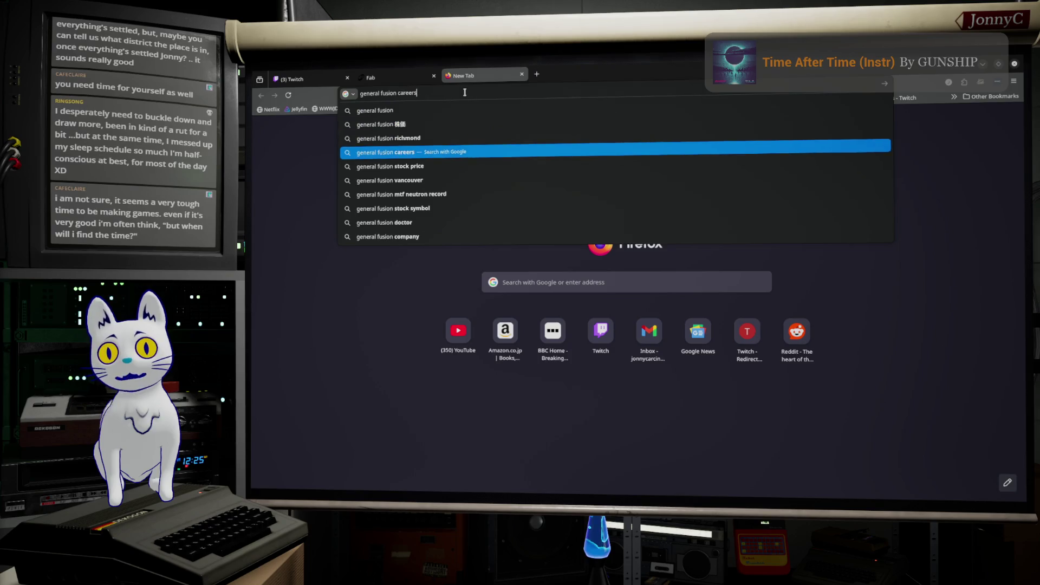
Back in Unreal, save all levels and assets with File > Save All
key("alt+Tab")
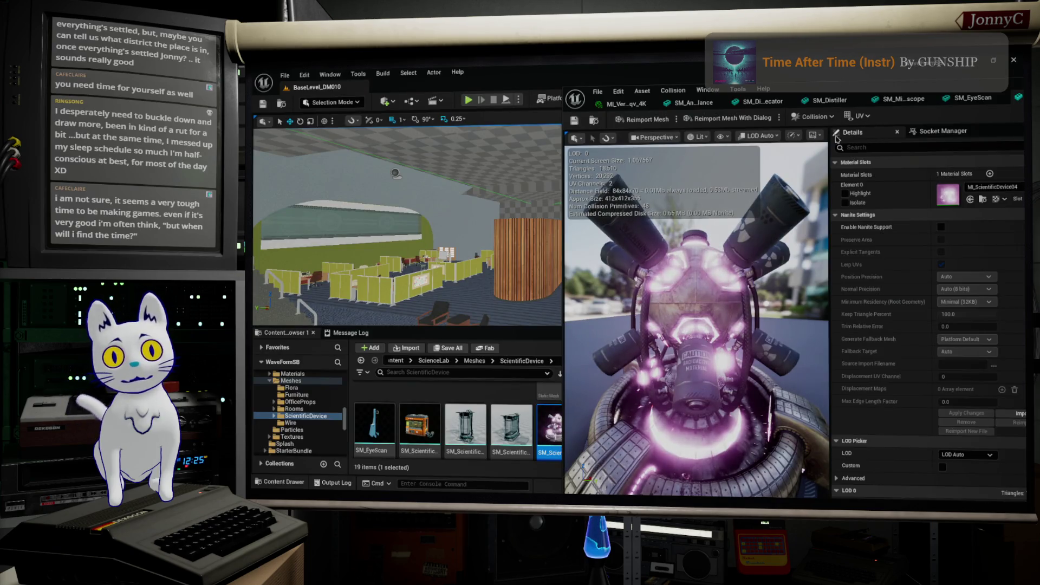
left_click(292, 81)
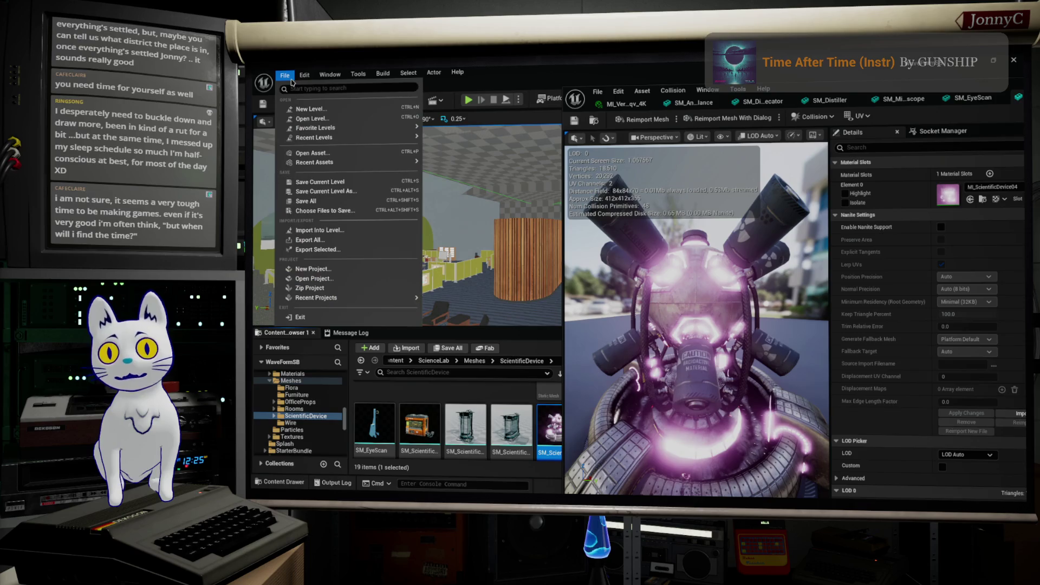
left_click(328, 202)
type("general fusion vancouver")
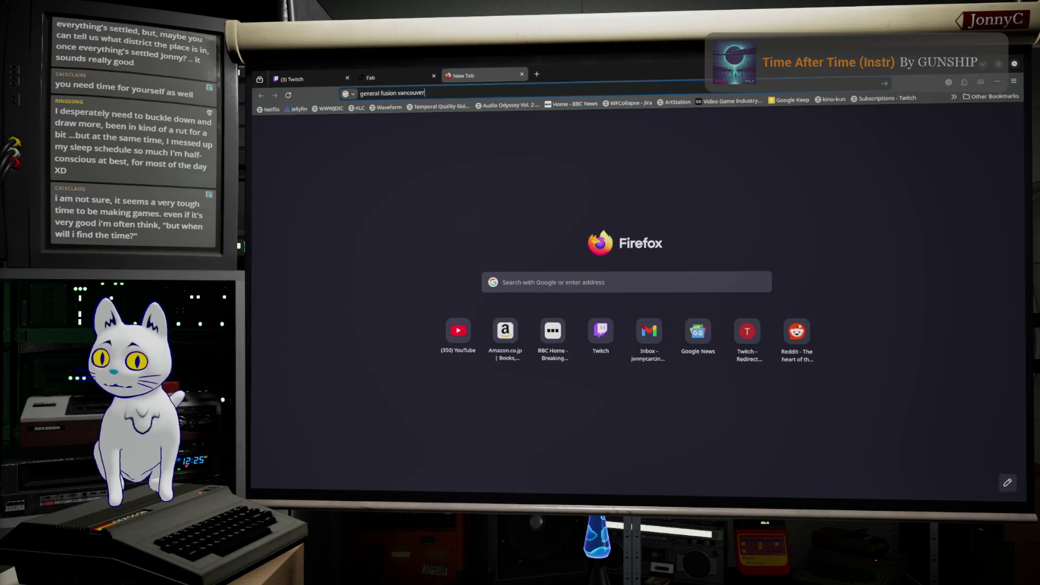
Show image results for general fusion vancouver and preview the first, Cleantech 100 and Cosmic Log images
key("Return")
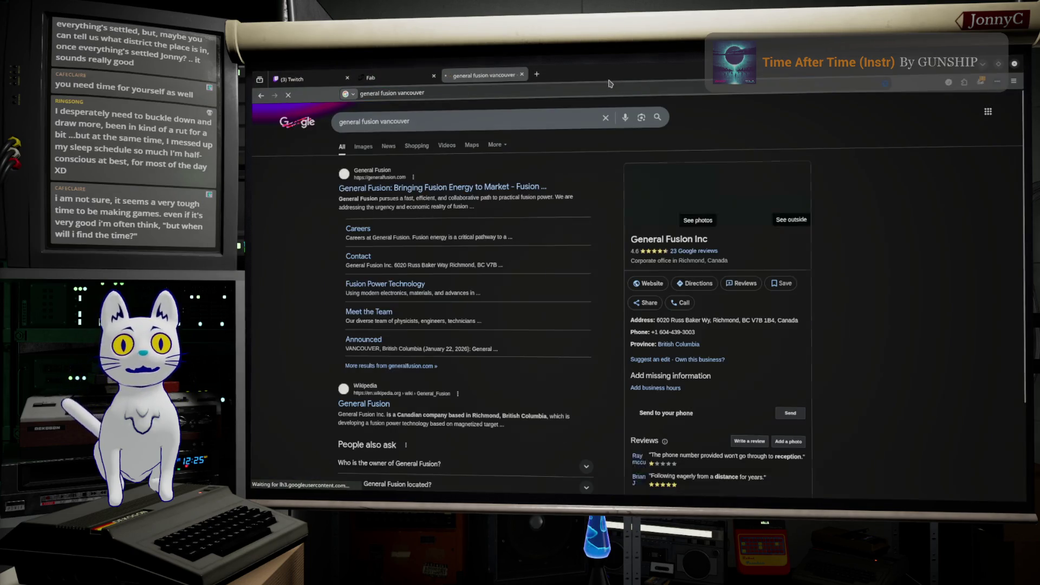
left_click(363, 147)
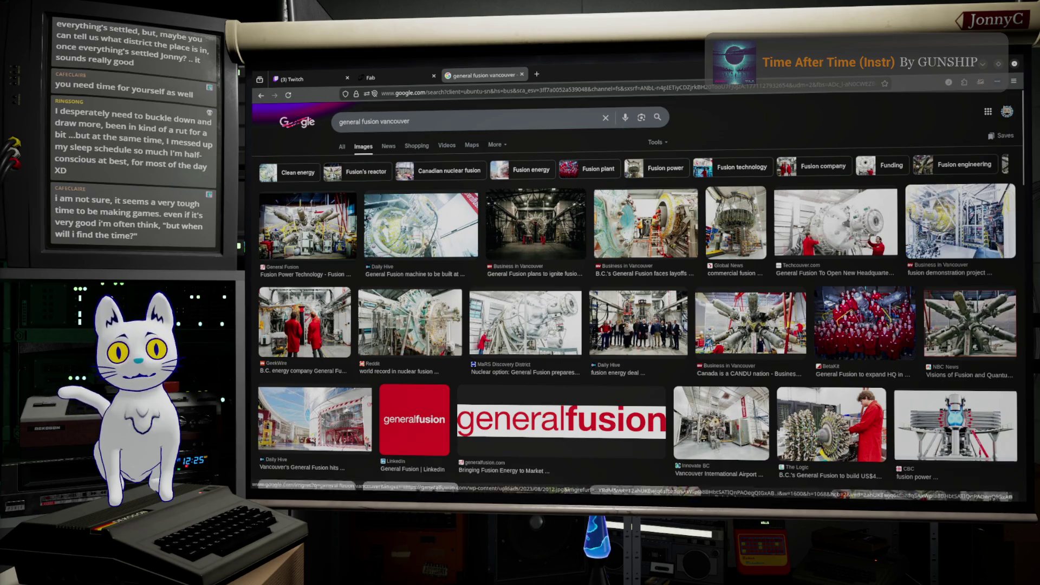
left_click(309, 237)
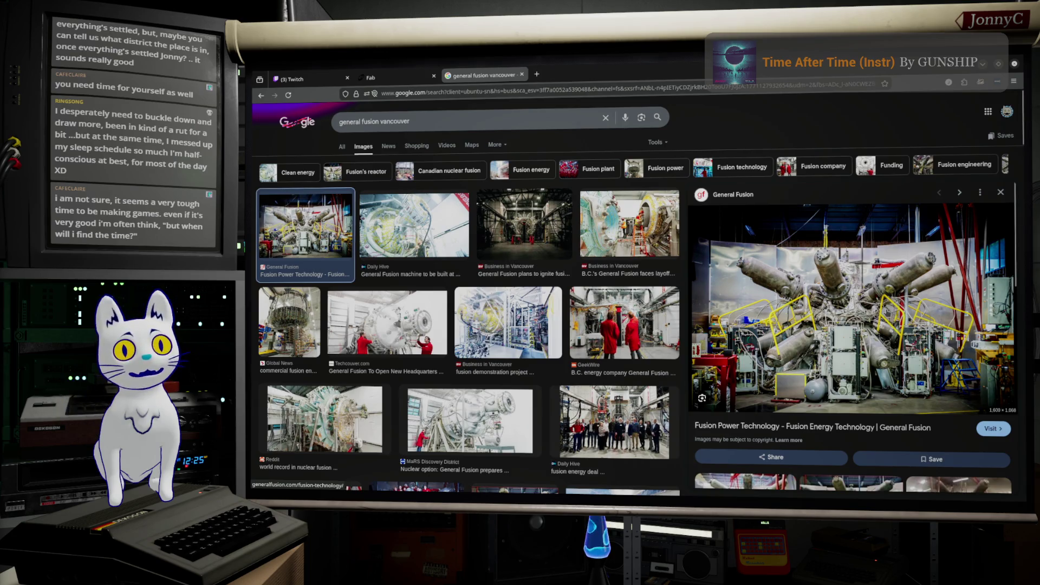
scroll(853, 298, "down", 3)
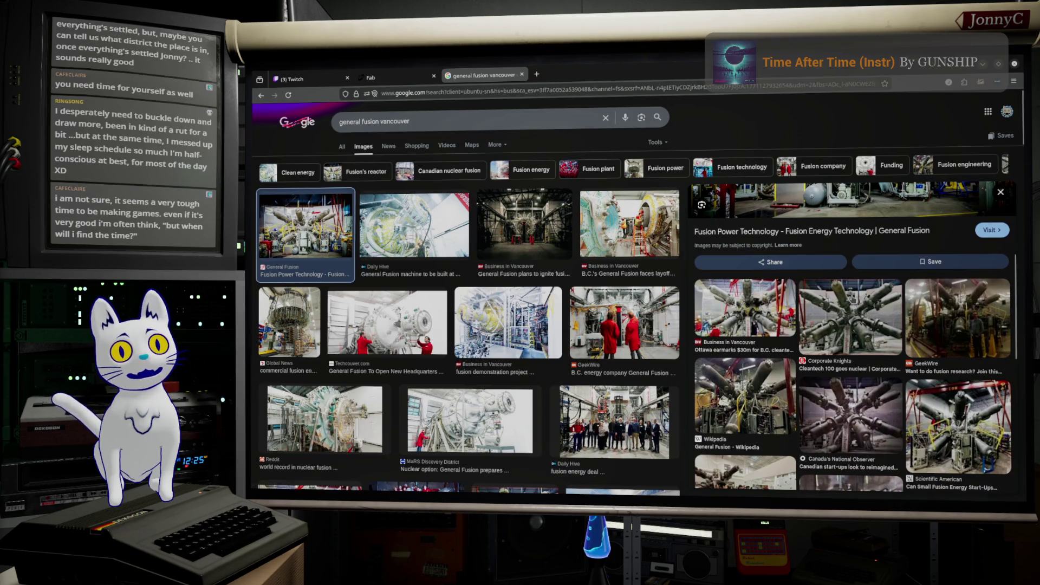
left_click(853, 299)
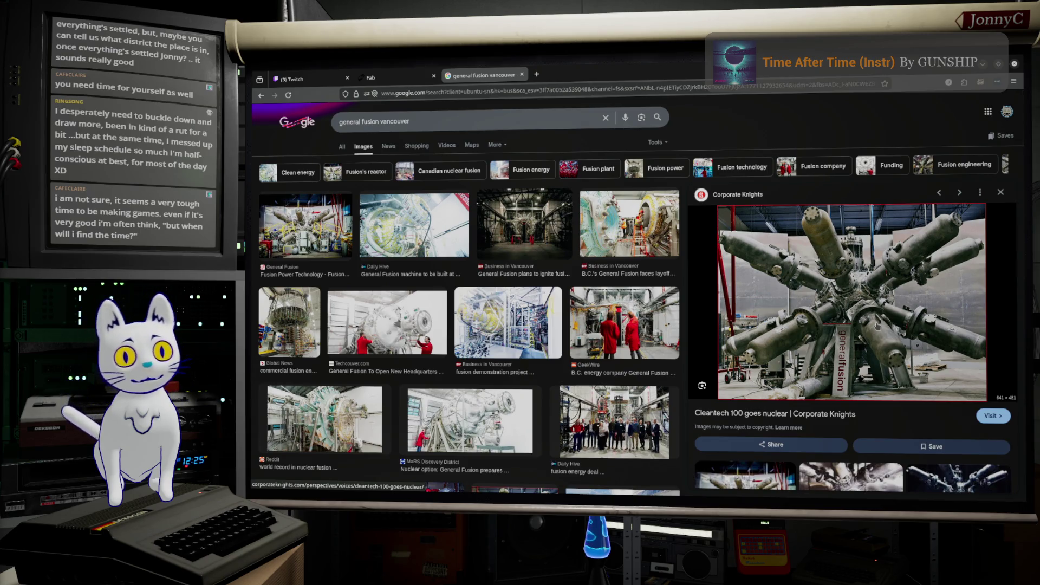
scroll(877, 320, "down", 4)
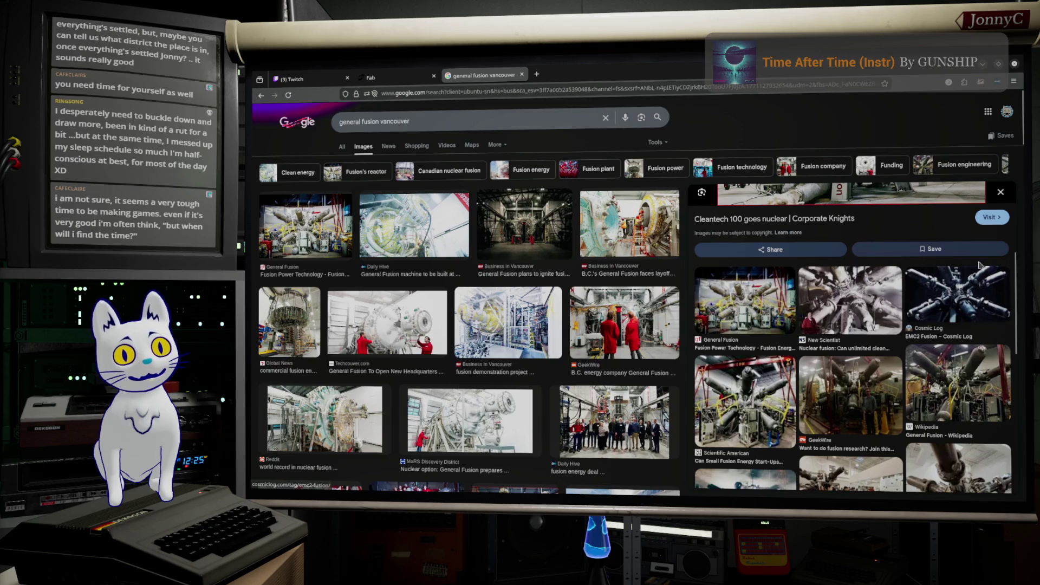
left_click(976, 274)
Open the Cosmic Log EMC2 fusion article in a new tab, then close it
left_click(967, 284)
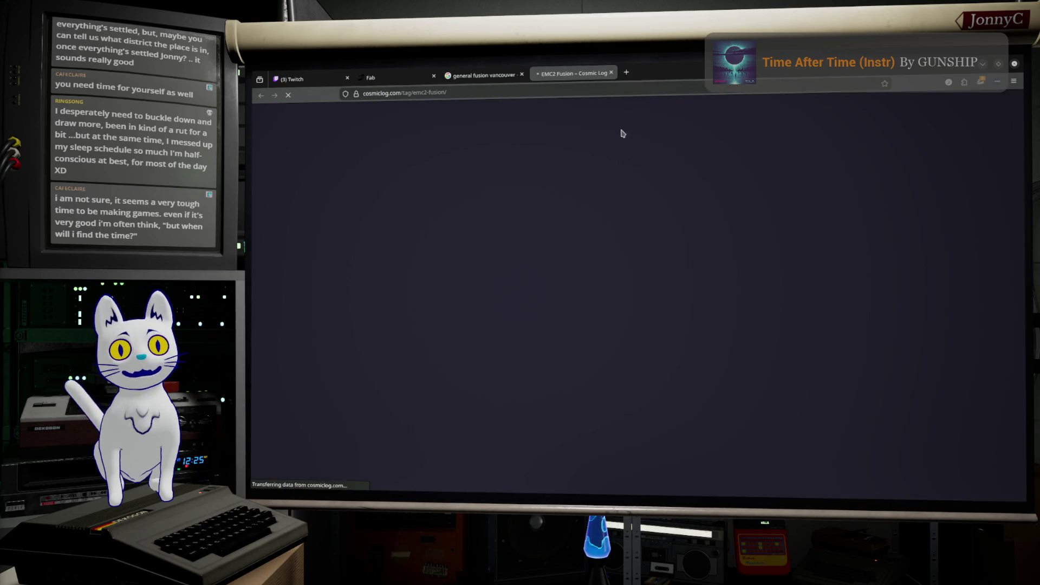
scroll(710, 335, "down", 3)
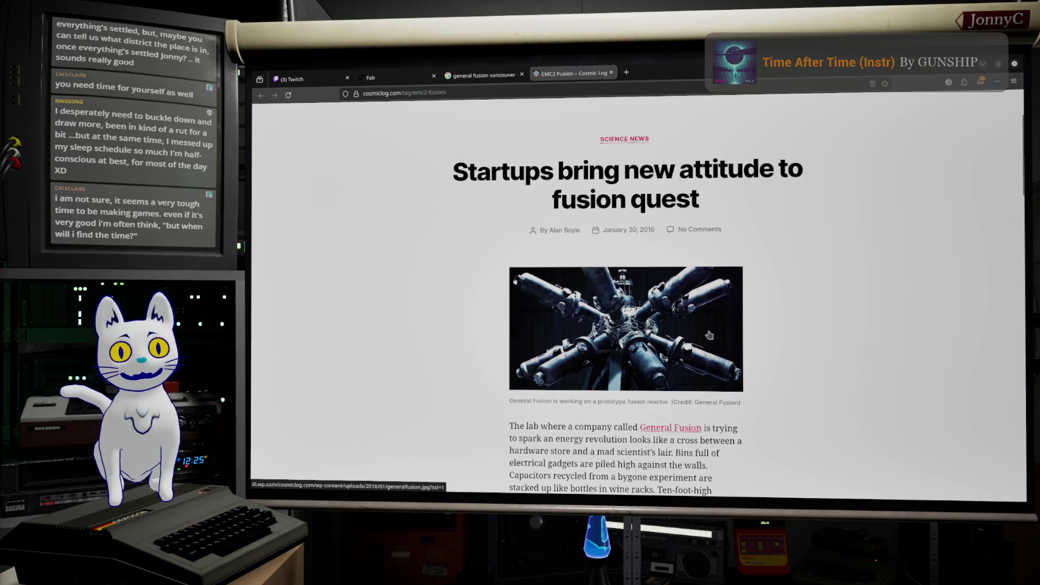
left_click(611, 74)
scroll(853, 336, "down", 5)
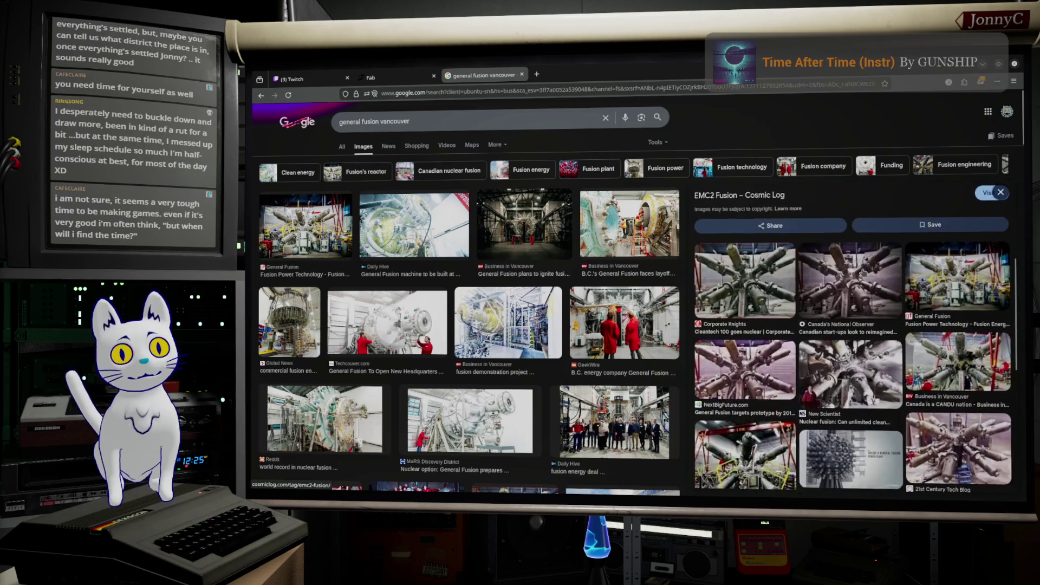
scroll(735, 371, "down", 3)
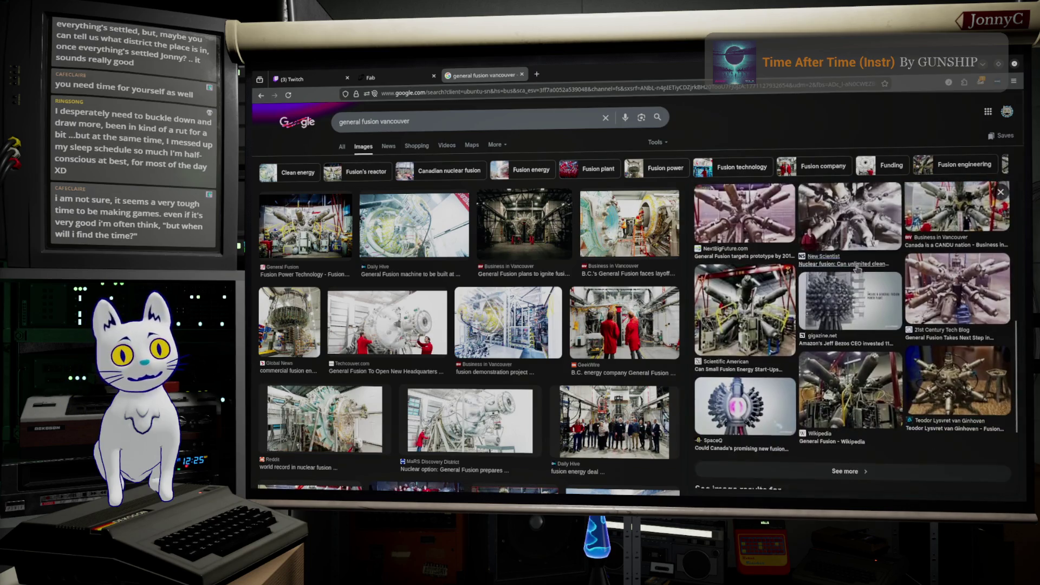
Preview the SpaceQ, Global News and NBC News fusion images, then return to Unreal
left_click(735, 371)
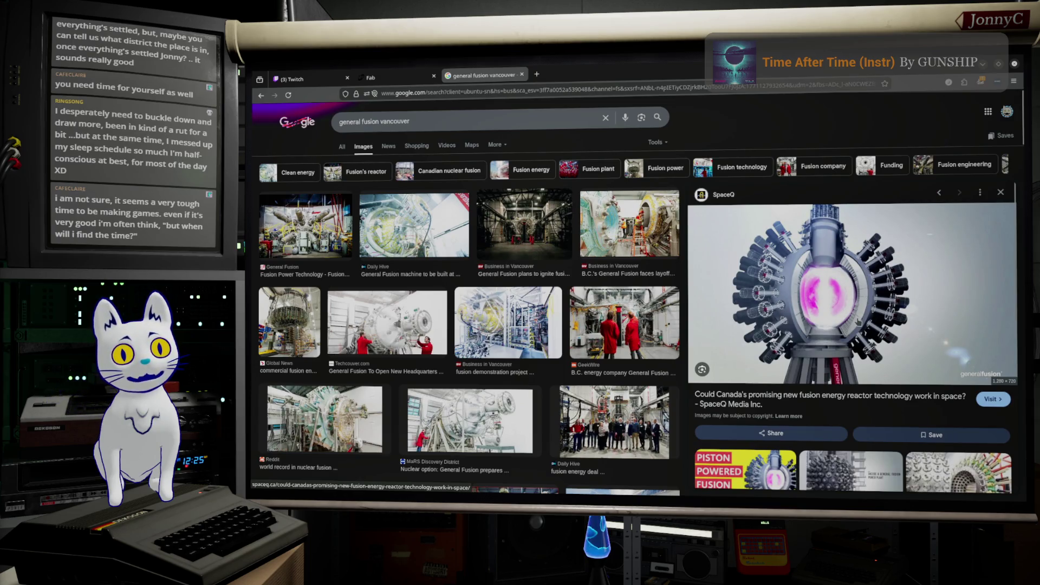
scroll(854, 321, "down", 3)
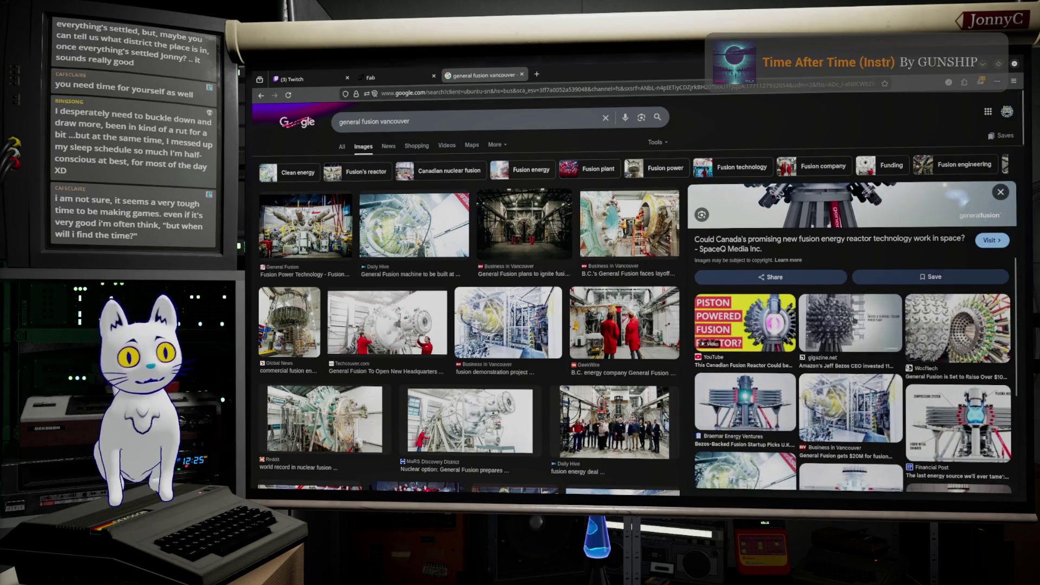
scroll(855, 321, "down", 2)
scroll(854, 321, "down", 2)
scroll(842, 367, "down", 1)
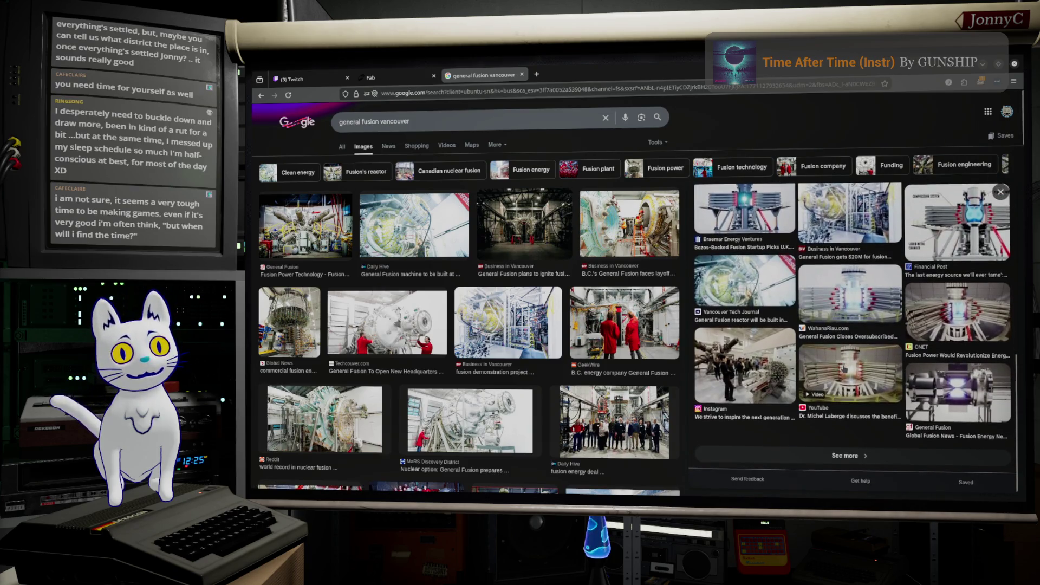
left_click(288, 324)
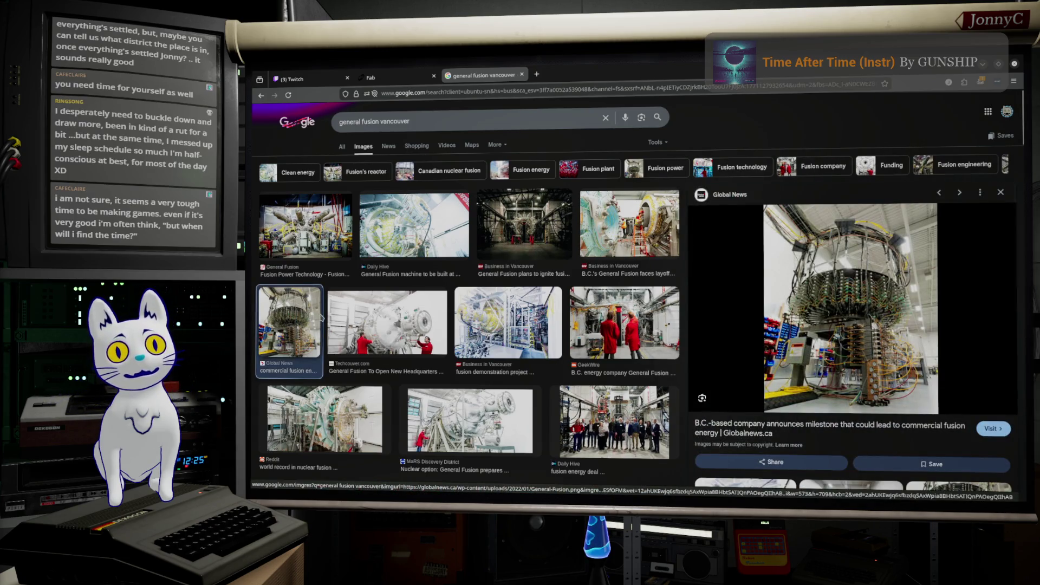
scroll(321, 319, "down", 5)
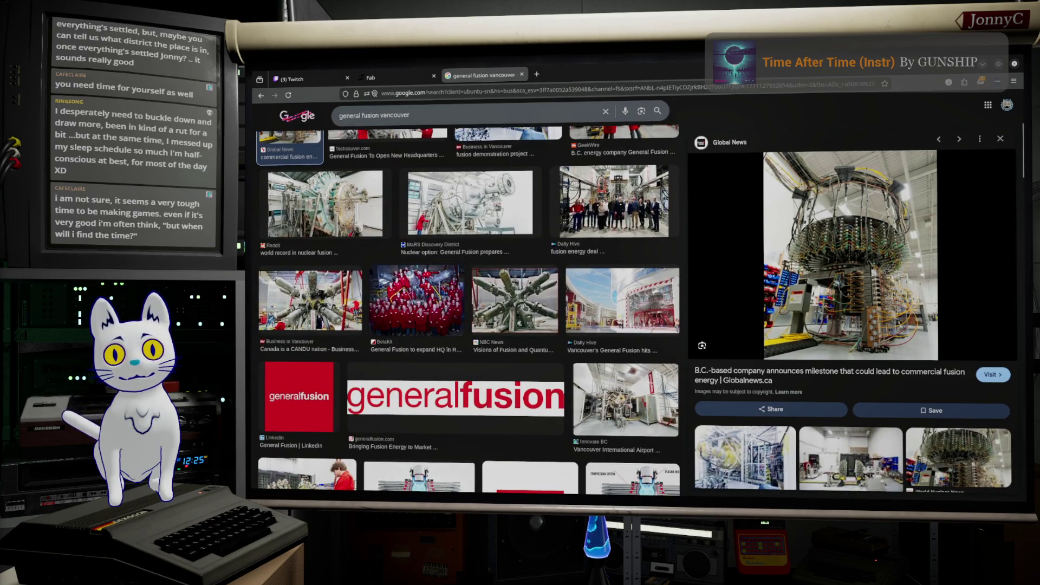
left_click(517, 307)
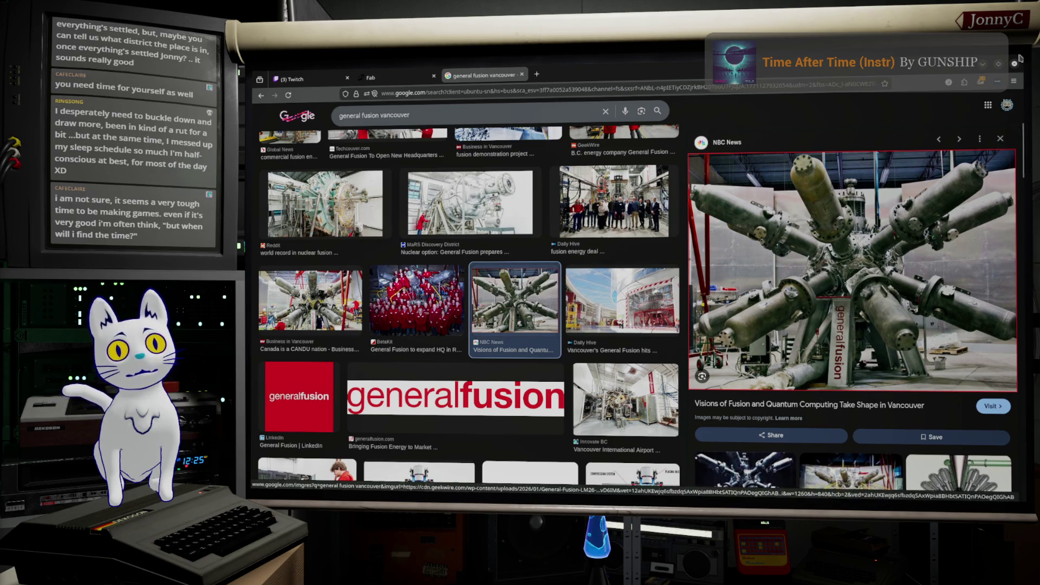
left_click(983, 66)
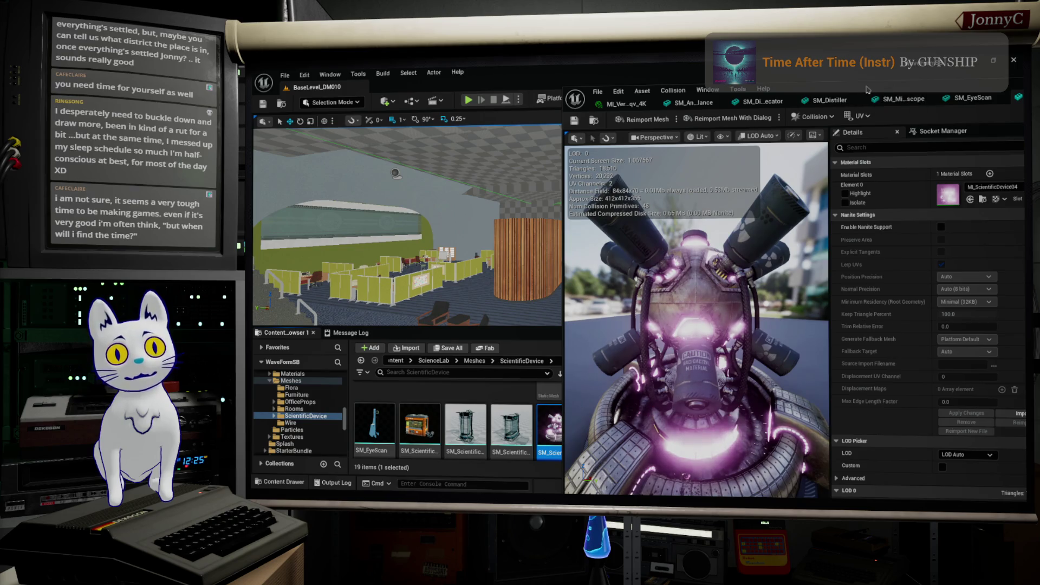
Close the SM_ScientificDevice04 mesh editor and fly the level camera toward the slat wall
mouse_move(786, 83)
left_mouse_down()
mouse_move(569, 75)
mouse_move(576, 82)
left_mouse_up()
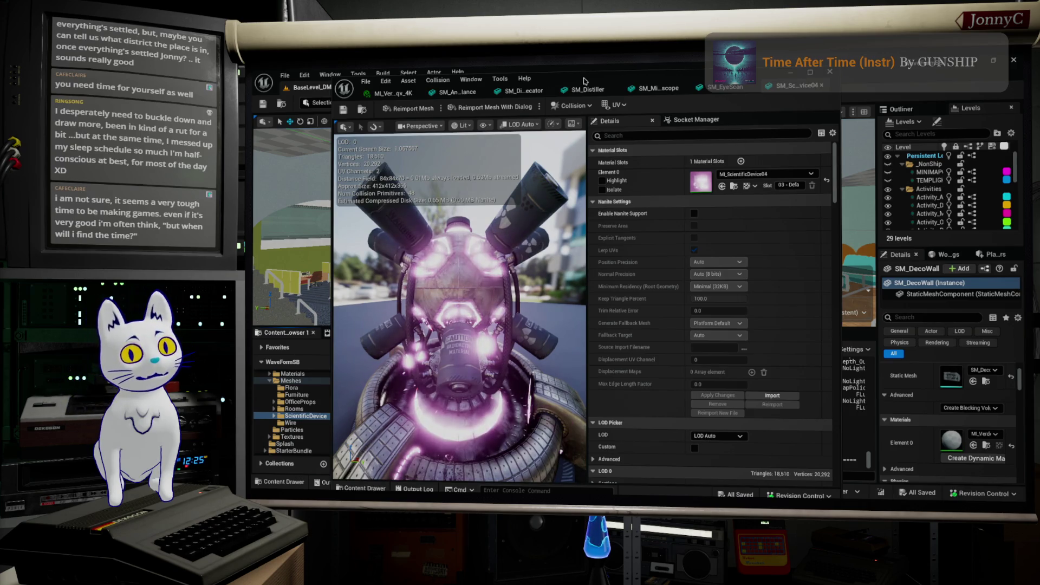
mouse_move(584, 80)
left_mouse_down()
mouse_move(613, 97)
mouse_move(624, 82)
left_mouse_up()
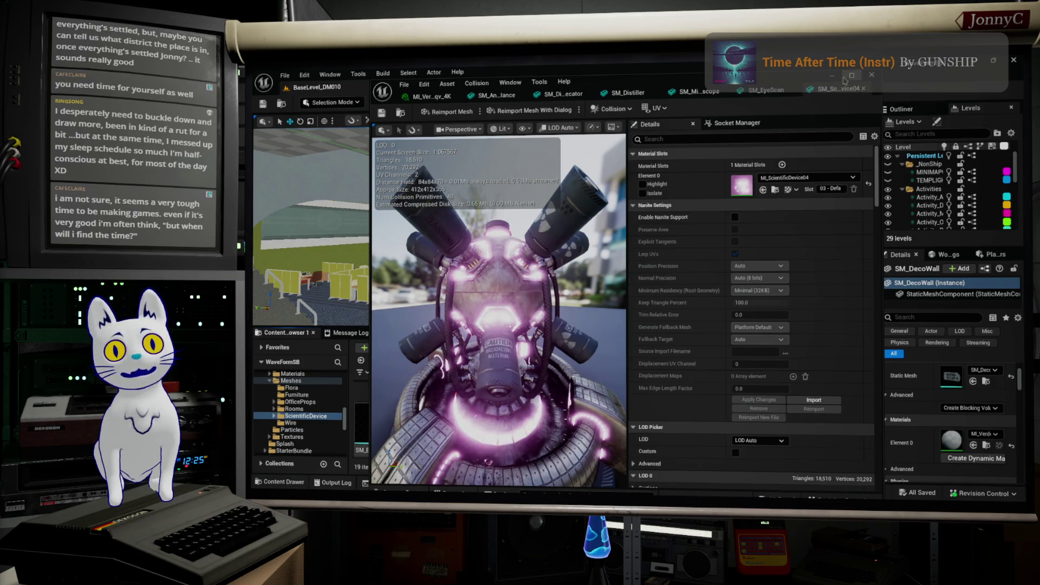
left_click(869, 76)
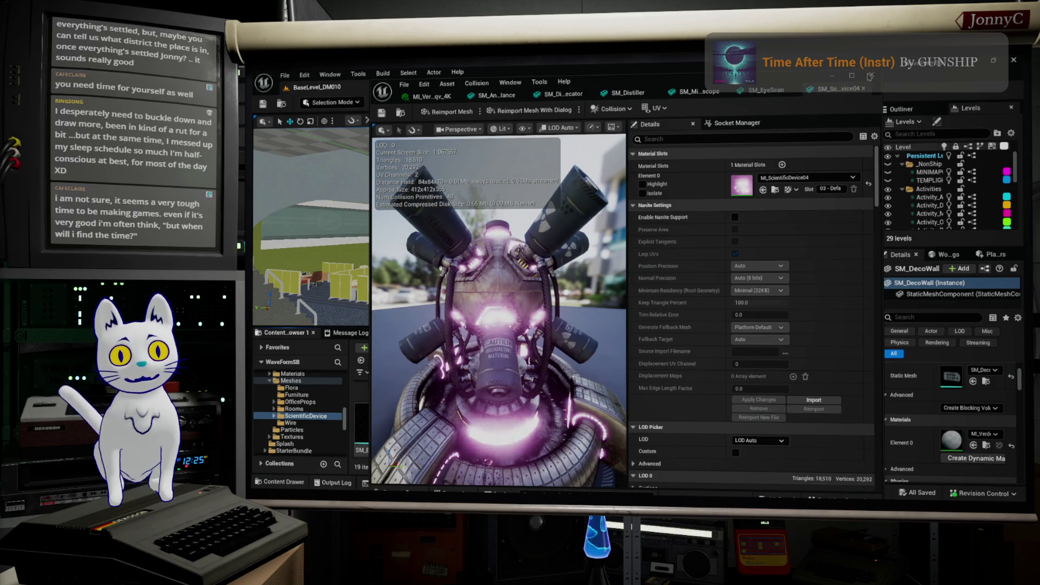
mouse_move(592, 264)
left_mouse_down()
mouse_move(591, 225)
mouse_move(575, 217)
mouse_move(471, 228)
left_mouse_up()
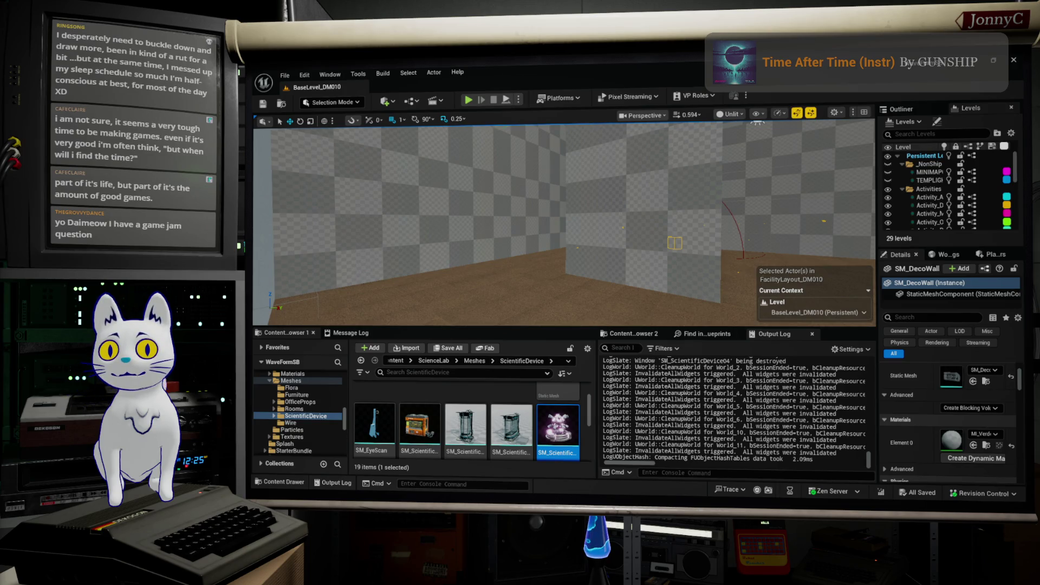
Open the Textures folder in the Content Browser and bring up Urban_Nomad's folder options
left_click_drag(471, 229, 448, 233)
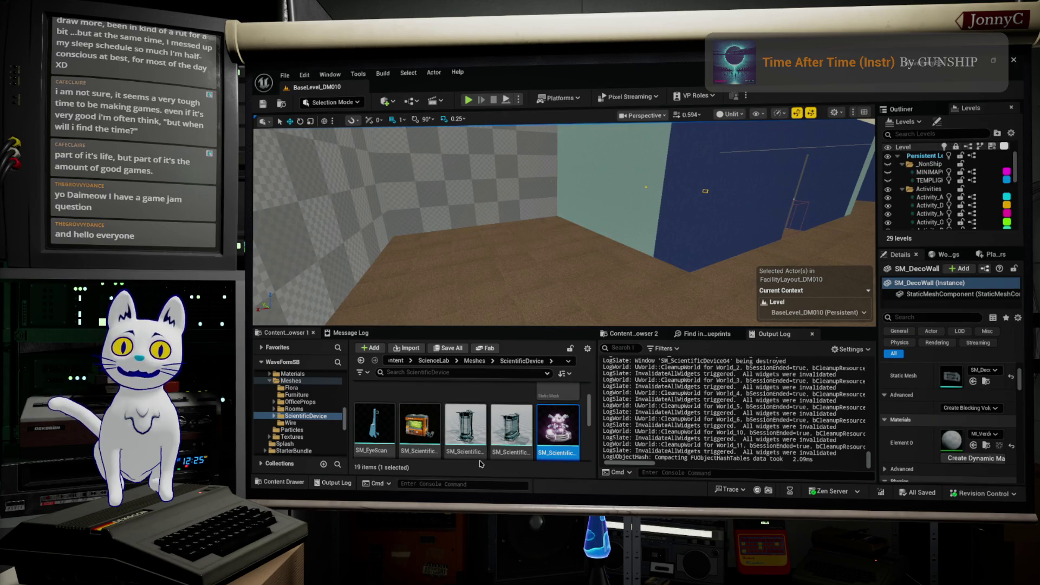
scroll(461, 427, "down", 3)
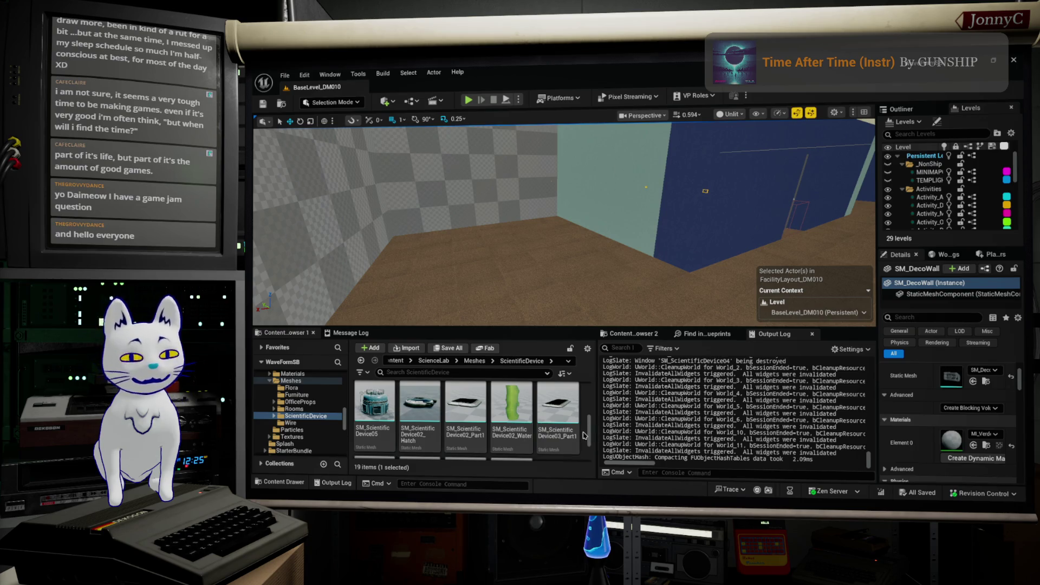
scroll(540, 418, "down", 2)
scroll(537, 417, "up", 3)
scroll(526, 417, "up", 2)
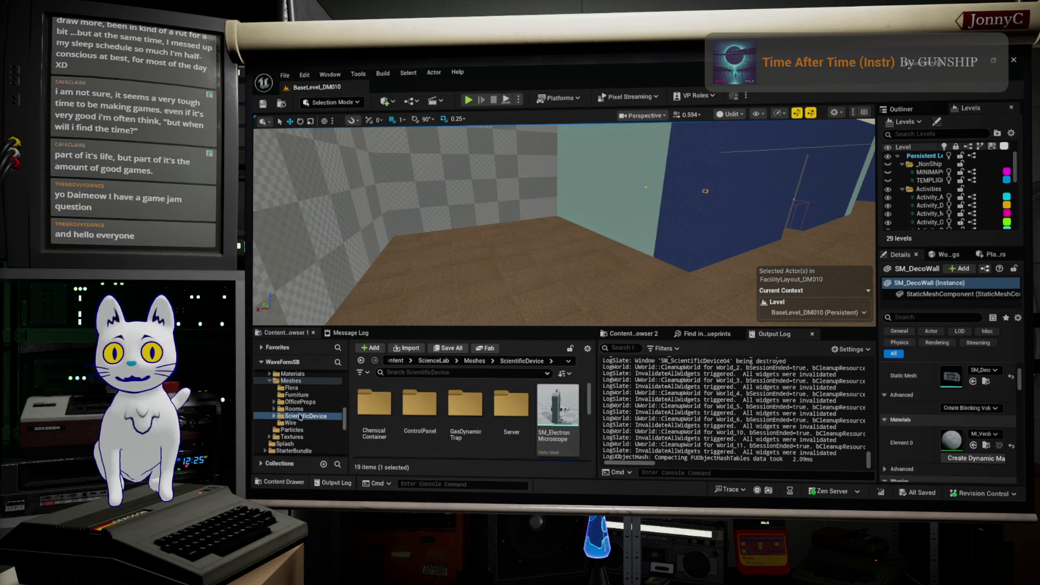
scroll(299, 414, "down", 3)
scroll(300, 415, "down", 2)
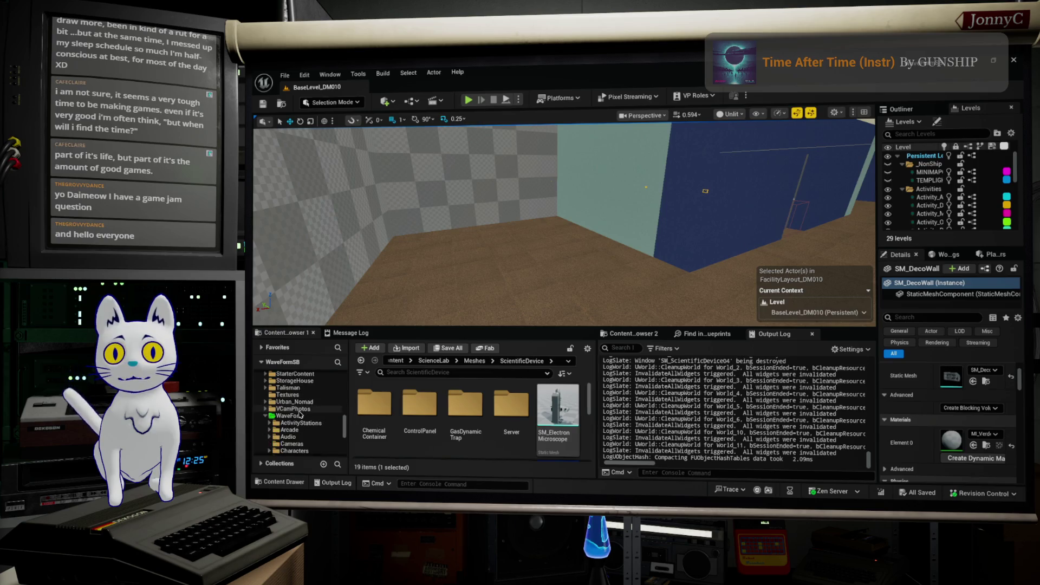
left_click(298, 410)
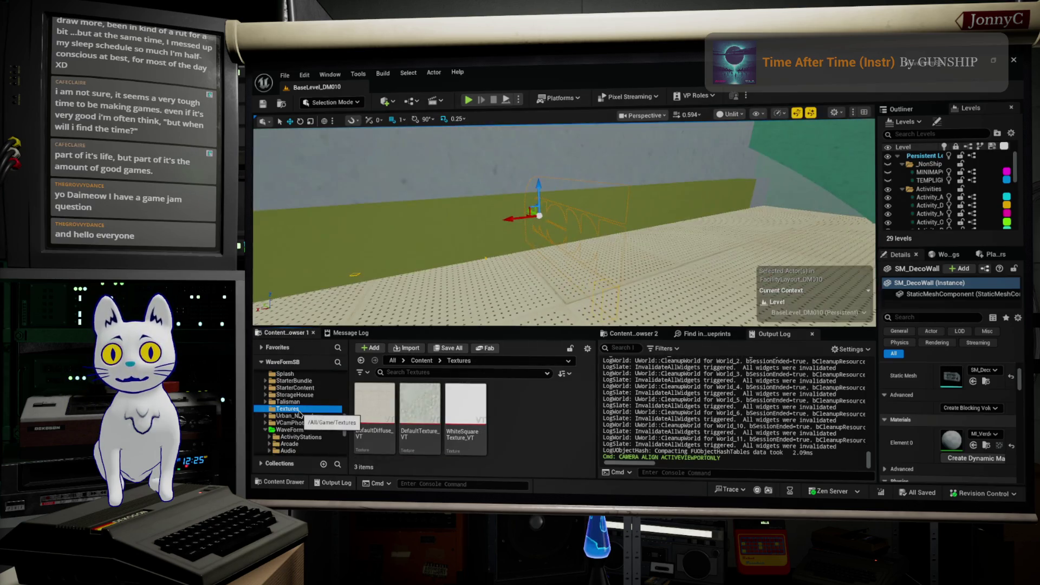
right_click(325, 420)
Open FirstPerson, expand the Factory folder and enter its Meshes subfolder
scroll(286, 410, "up", 3)
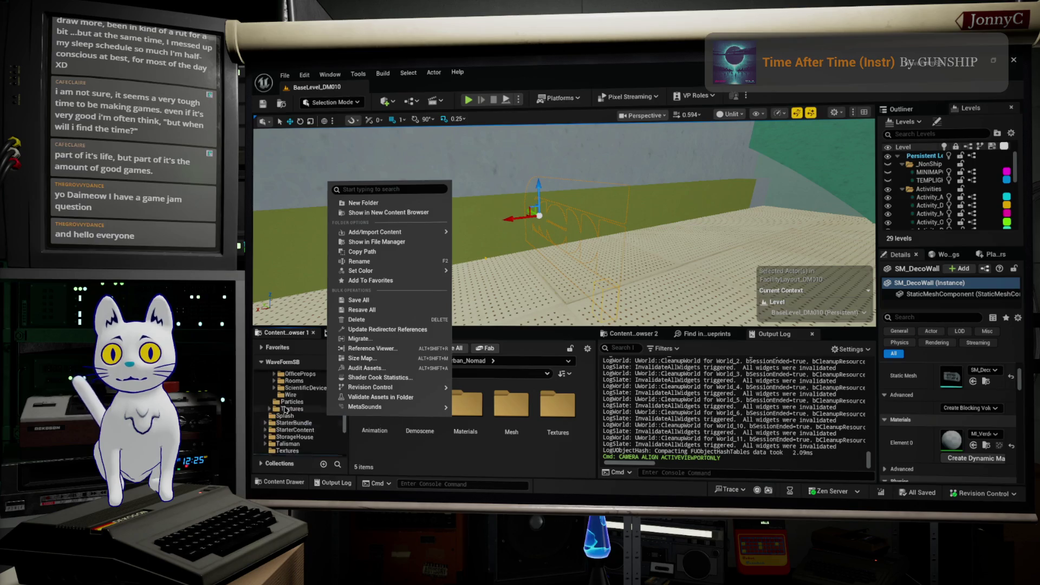
scroll(285, 410, "down", 5)
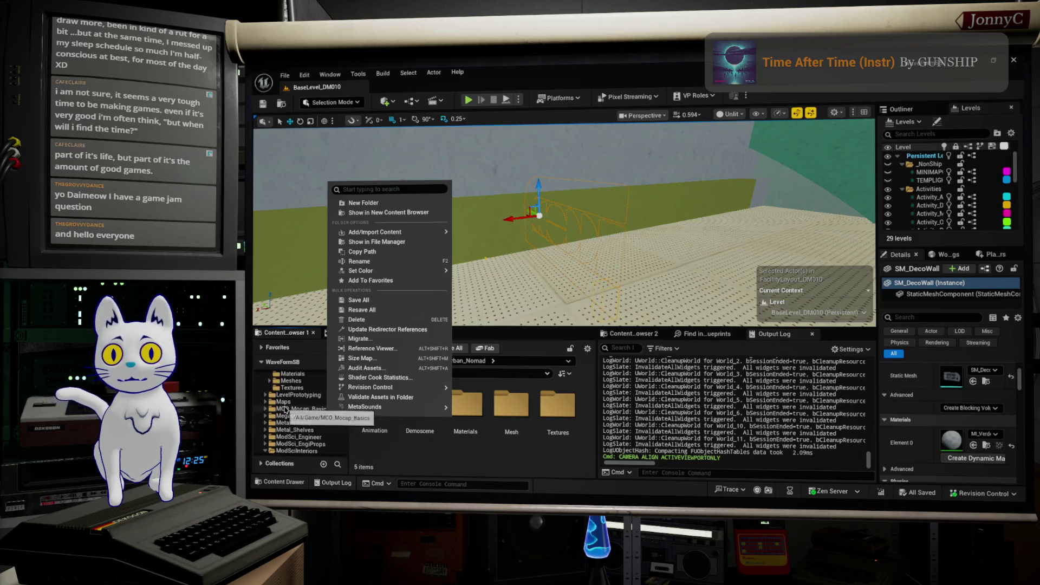
scroll(272, 439, "up", 5)
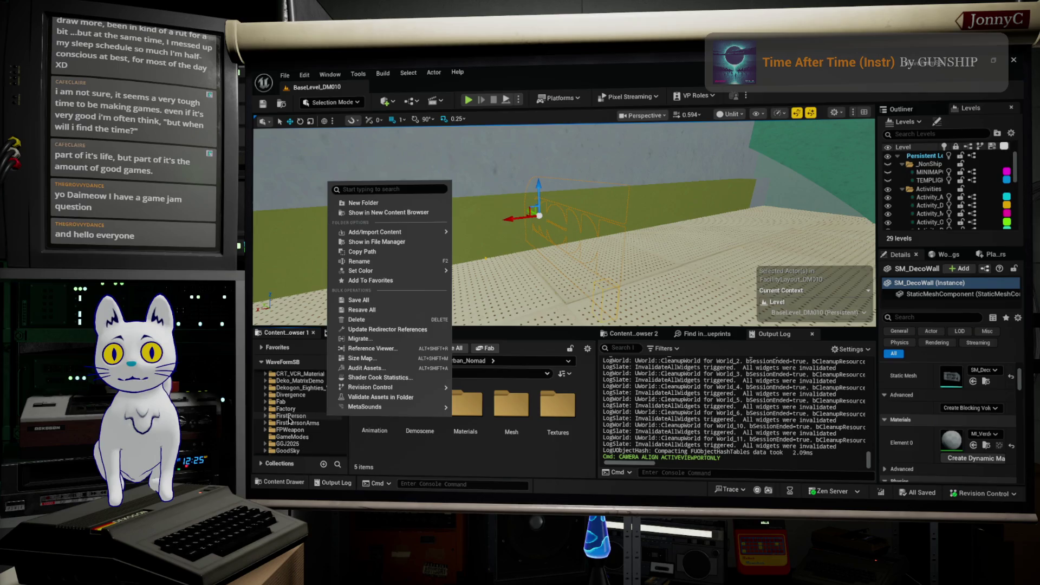
left_click(290, 416)
left_click(274, 409)
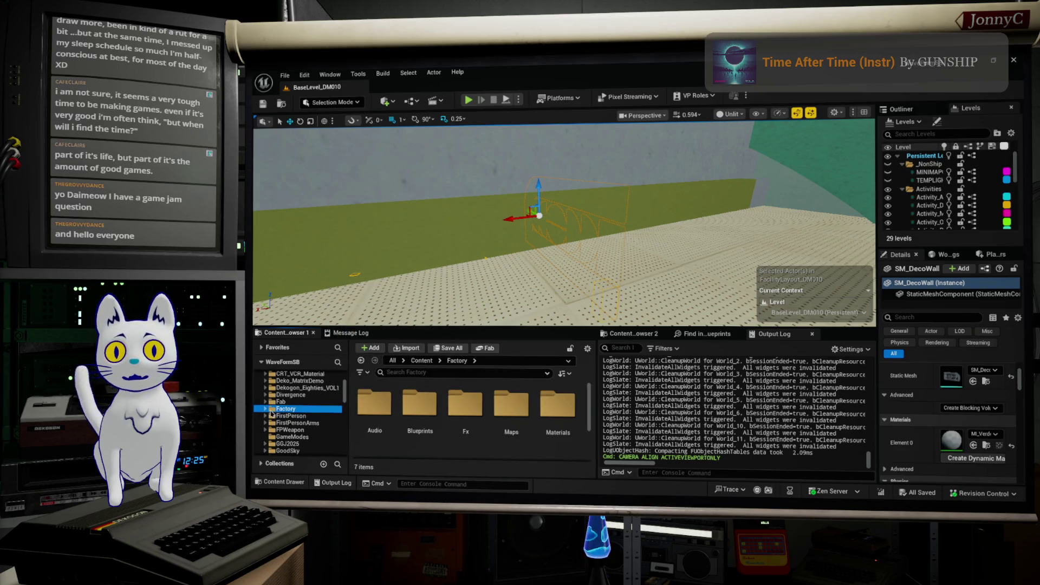
left_click(268, 410)
scroll(312, 429, "down", 1)
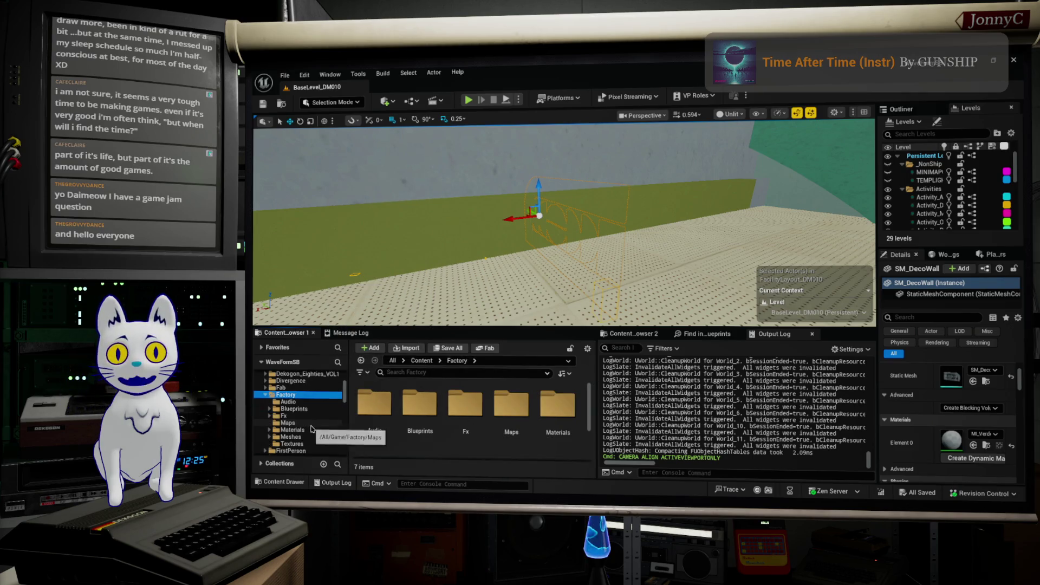
scroll(312, 429, "down", 2)
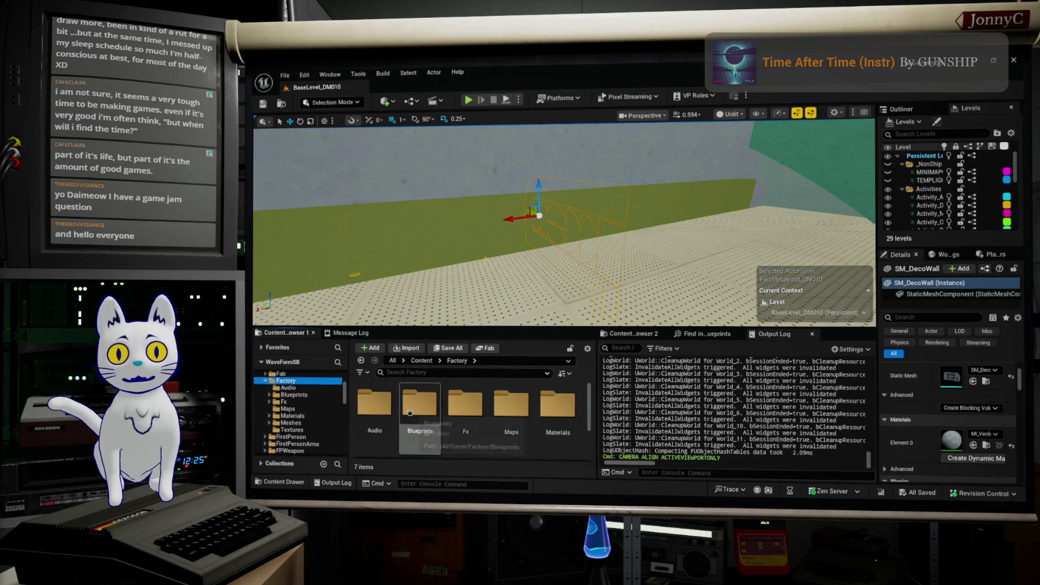
scroll(490, 409, "down", 2)
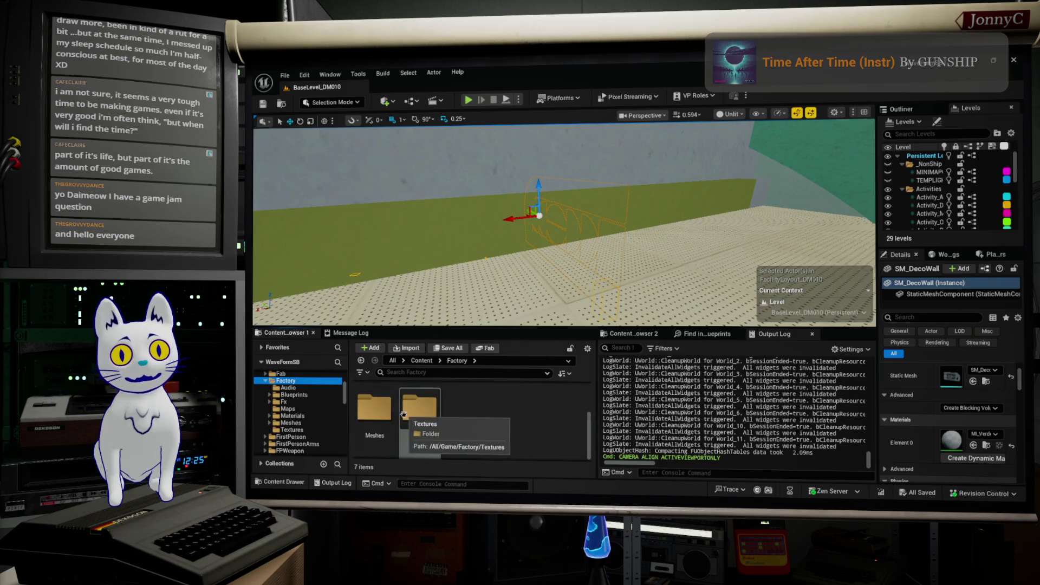
double_click(390, 410)
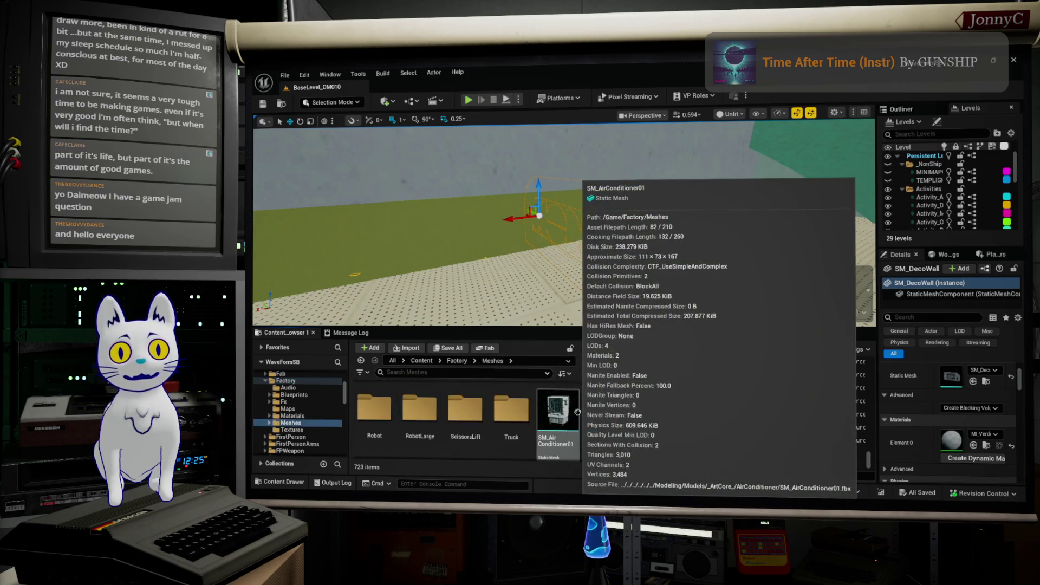
Select SM_AirConditioner01, then scroll down the Factory Meshes grid and select SM_AssemblyLineTable03
left_click(575, 411)
scroll(575, 417, "down", 1)
scroll(569, 425, "down", 3)
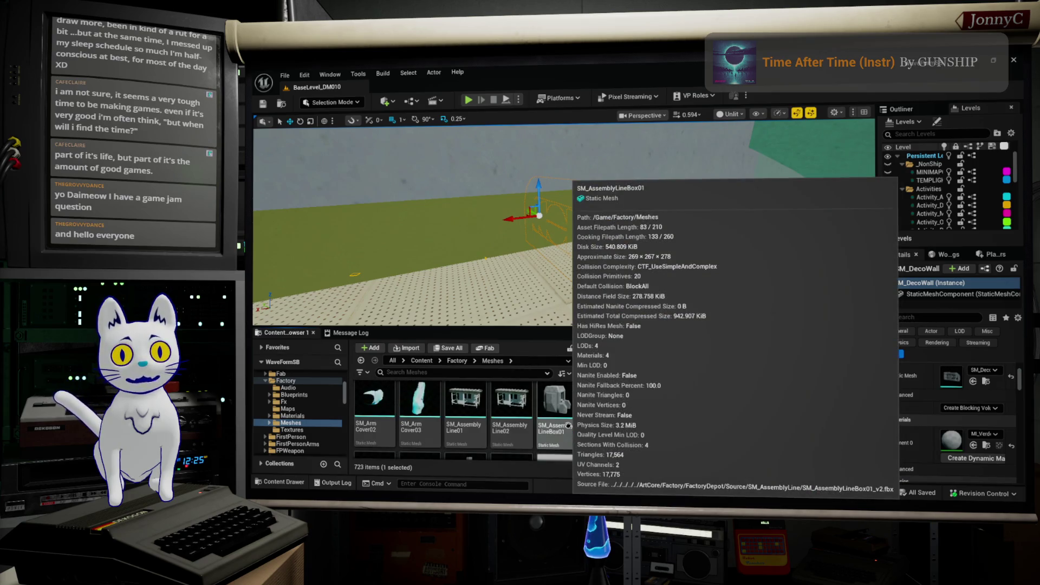
scroll(477, 417, "down", 1)
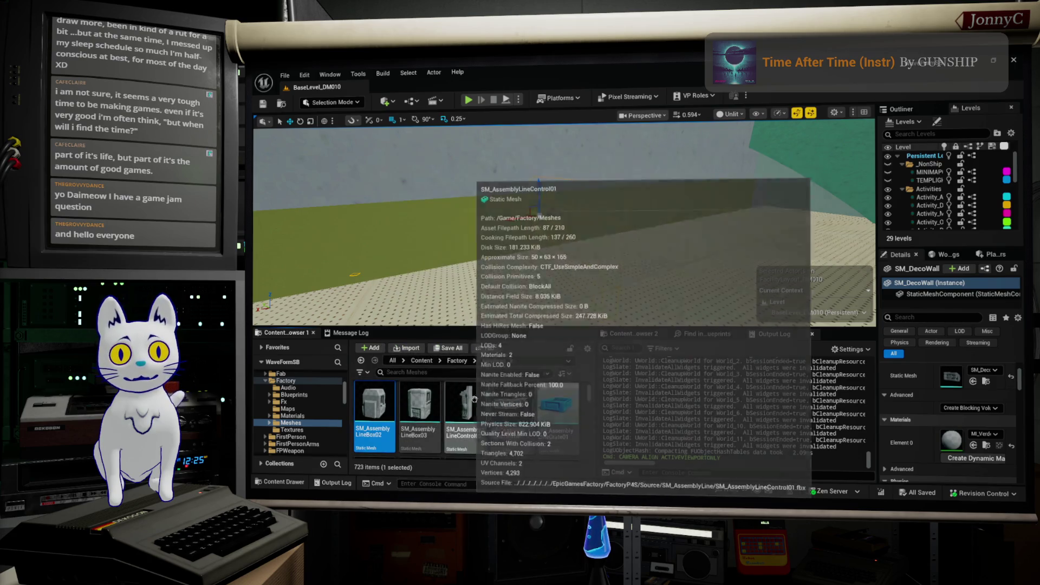
scroll(512, 407, "down", 1)
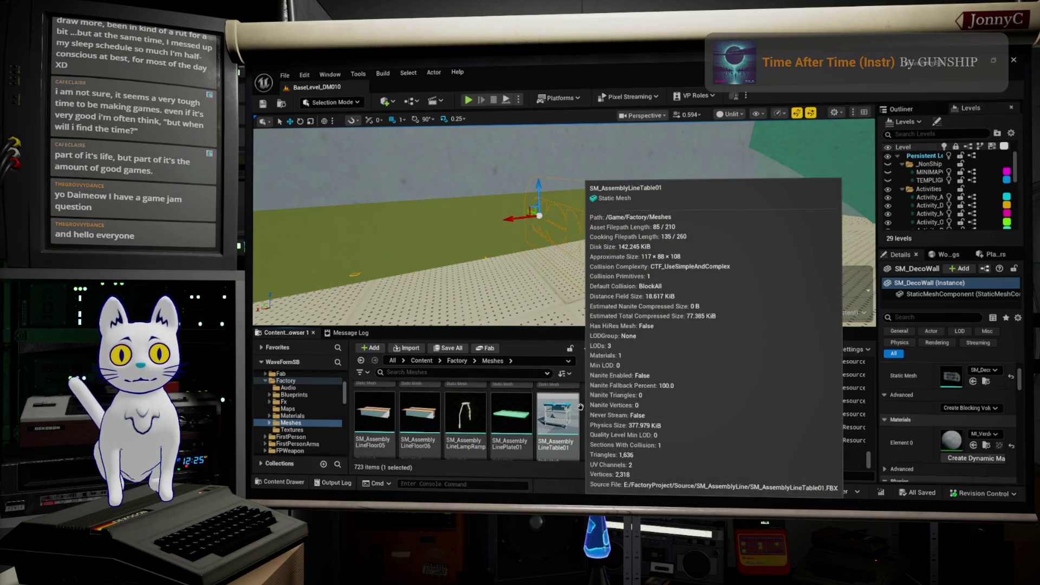
scroll(581, 407, "down", 1)
scroll(581, 406, "down", 1)
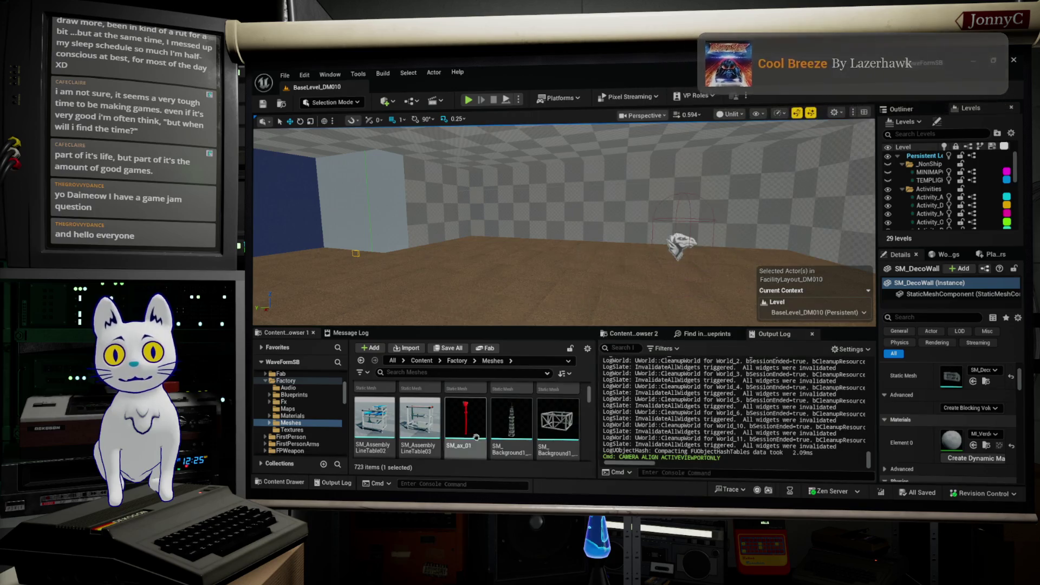
left_click(418, 401)
Drop SM_AssemblyLineTable03 and SM_AssemblyLineTable02 into the room, accepting the Level Checkout Warning
left_click_drag(418, 401, 490, 194)
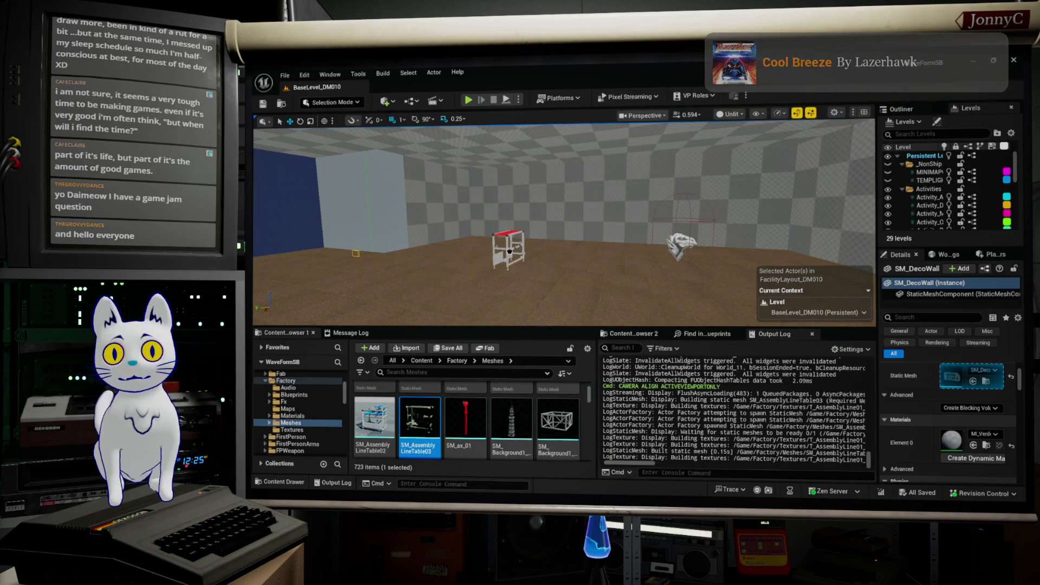
left_click_drag(505, 243, 504, 244)
scroll(588, 272, "up", 5)
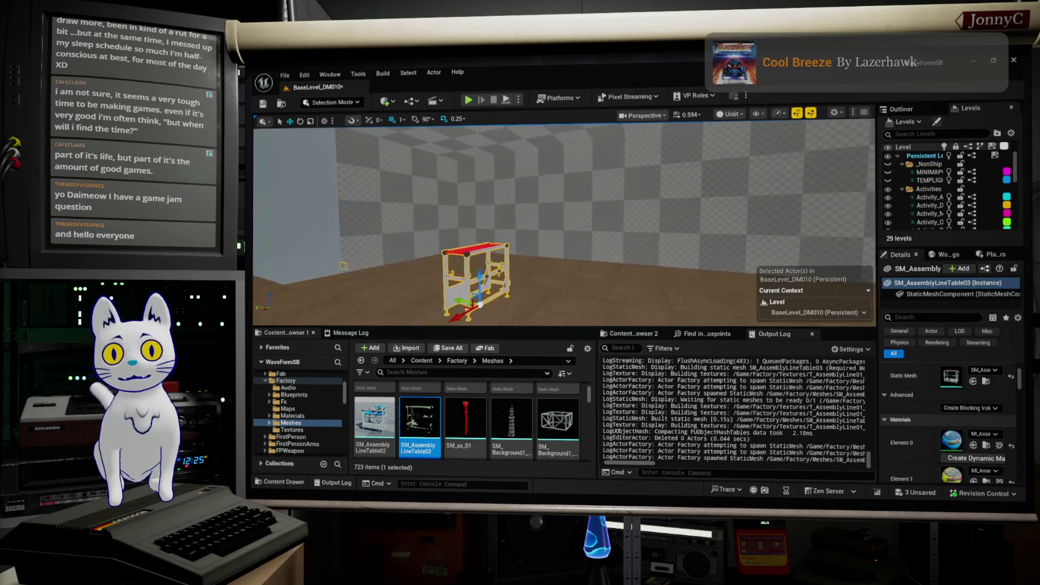
mouse_move(374, 417)
left_mouse_down()
mouse_move(434, 227)
mouse_move(667, 301)
mouse_move(684, 294)
left_mouse_up()
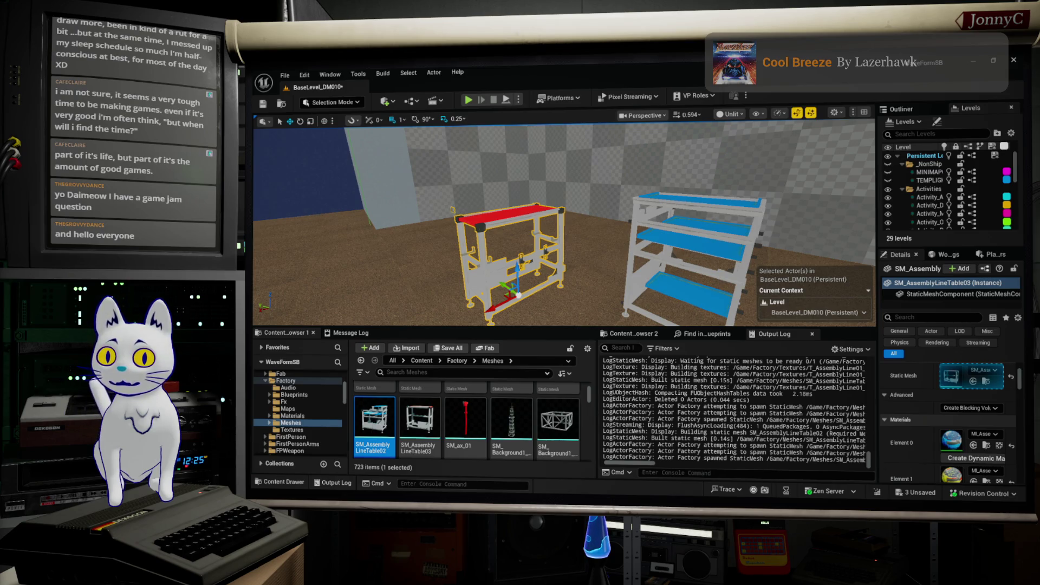
key("ctrl+d")
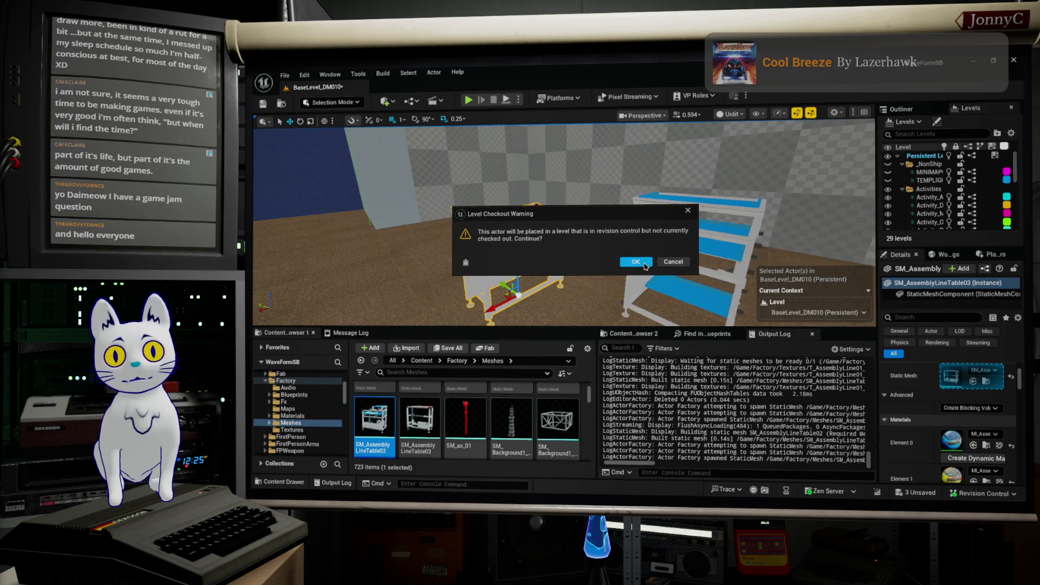
left_click(636, 262)
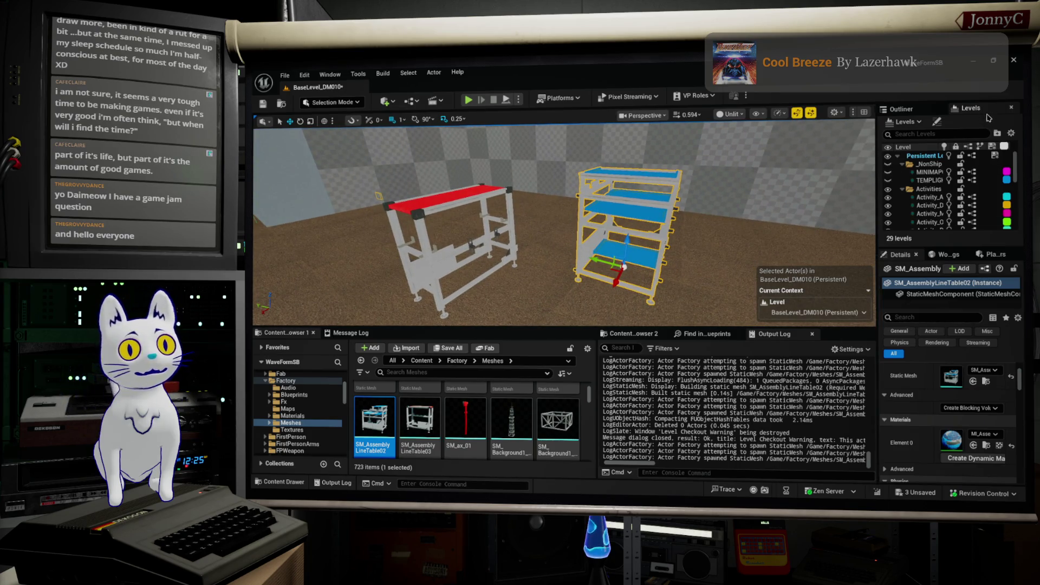
mouse_move(707, 260)
left_mouse_down()
mouse_move(639, 244)
mouse_move(253, 236)
left_mouse_up()
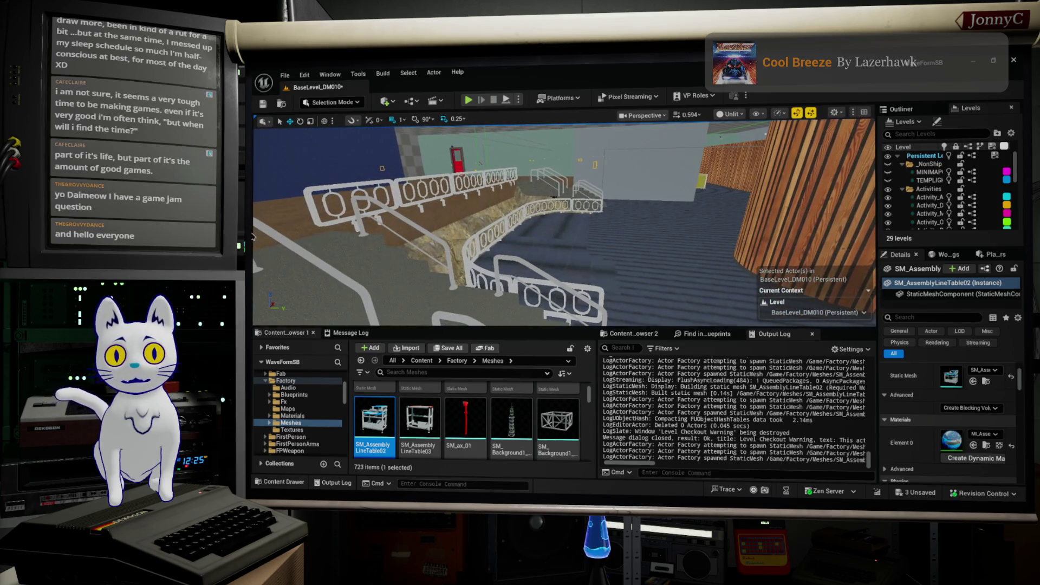
Select the red-topped assembly table and add the blue-shelved table to the selection
left_click(414, 223)
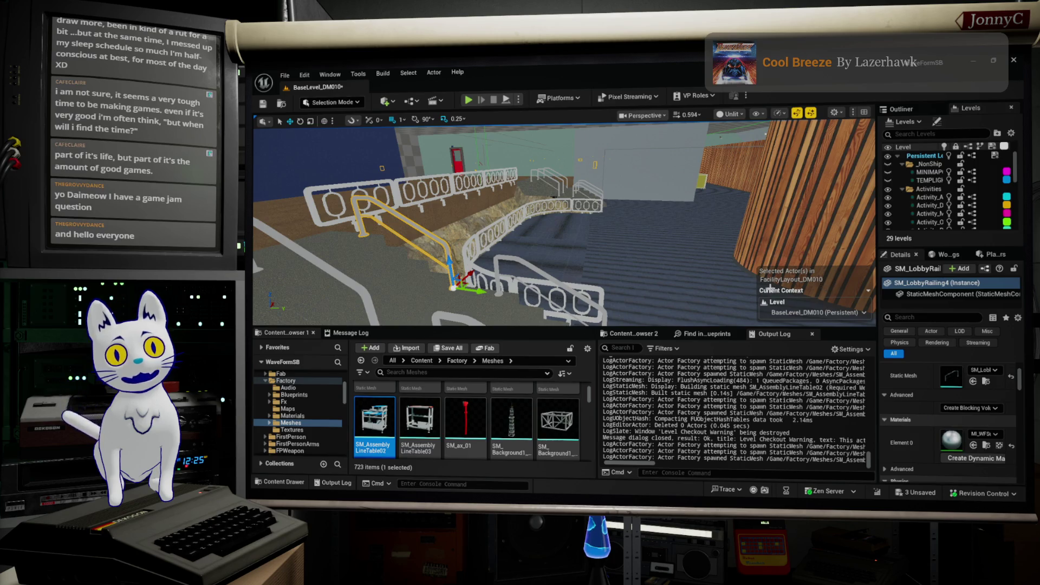
key("a")
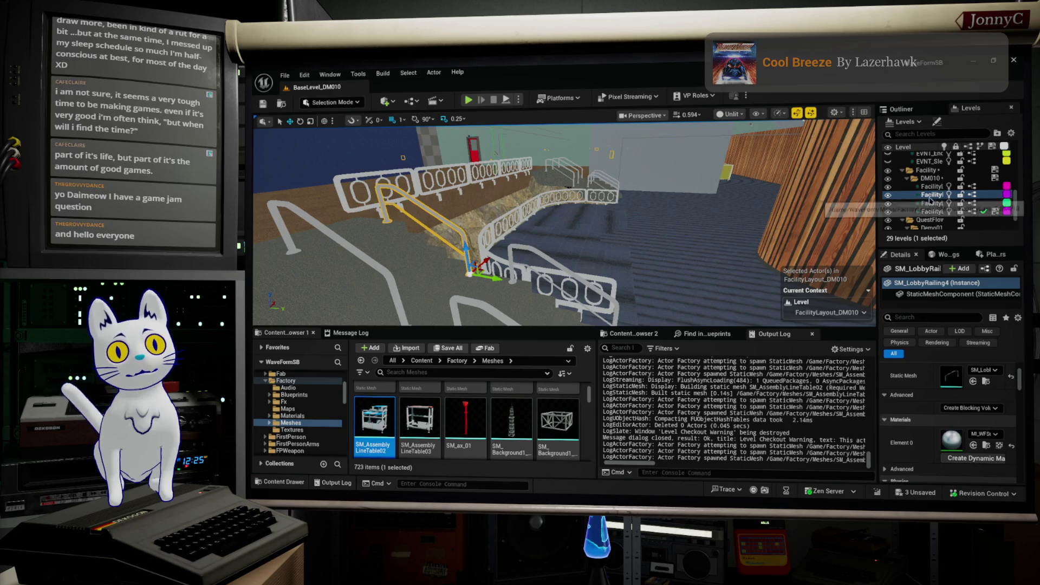
mouse_move(542, 216)
left_mouse_down()
mouse_move(488, 223)
mouse_move(488, 206)
mouse_move(268, 169)
left_mouse_up()
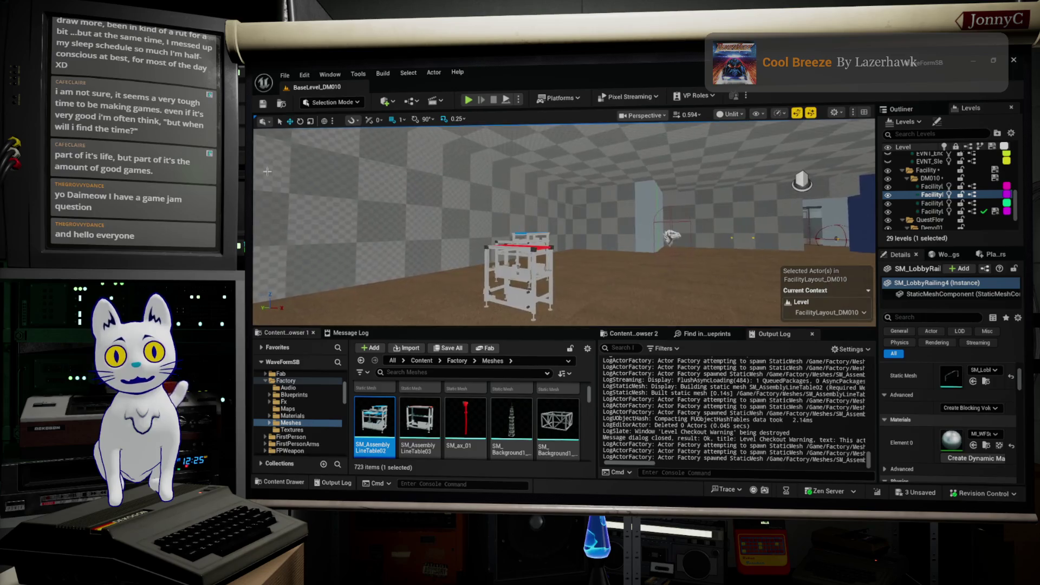
left_click(514, 271)
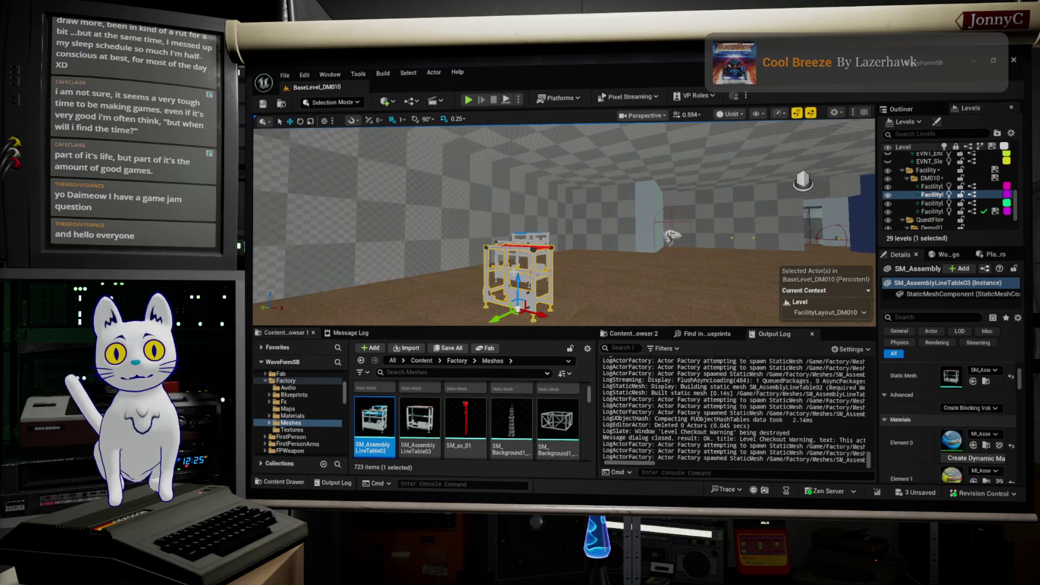
left_click_drag(363, 310, 355, 298)
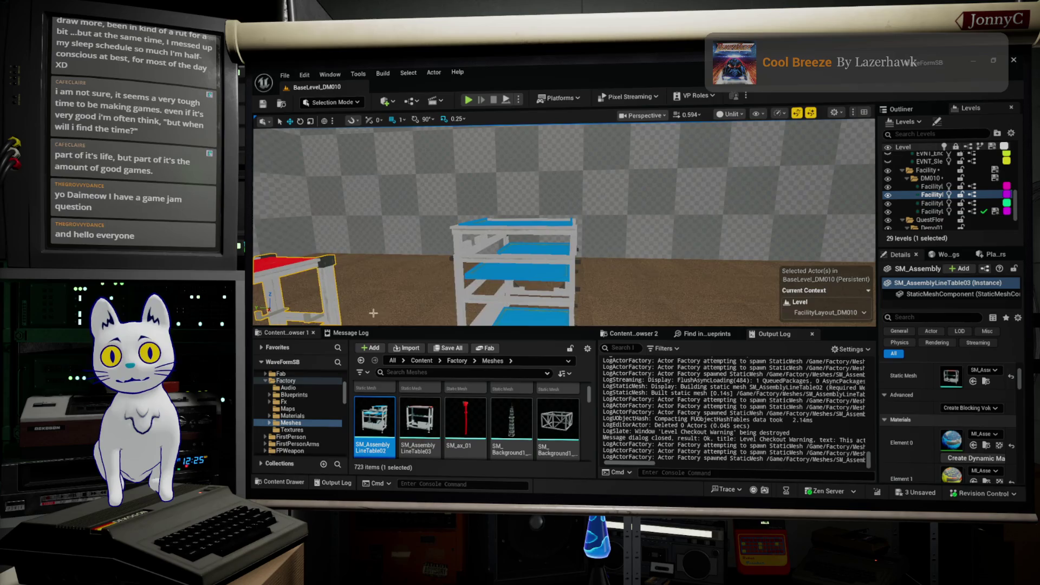
left_click(566, 270, "ctrl")
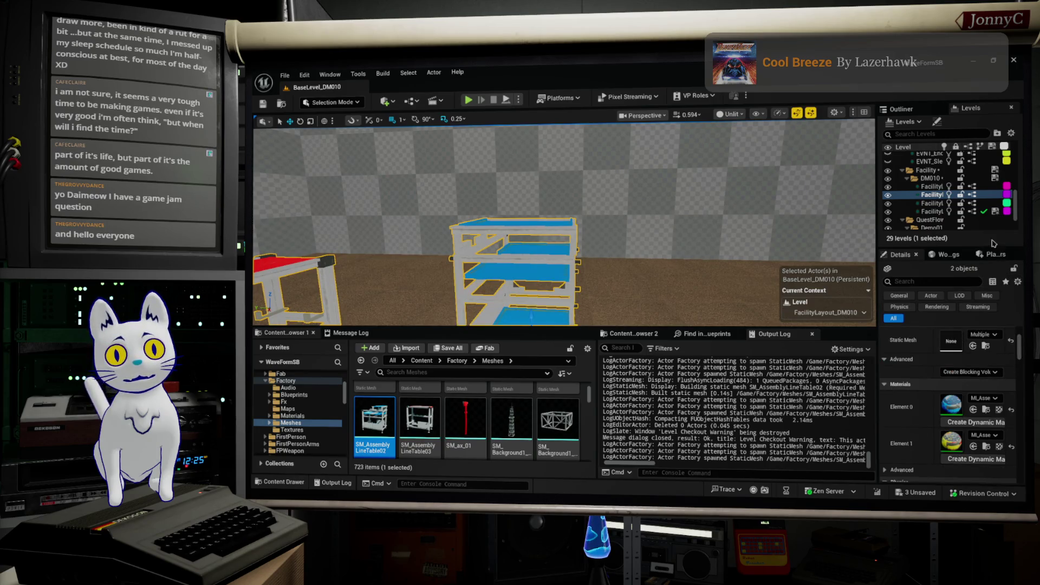
Move the selected tables into FacilityLighting_DM010 with Move Selected Actors to Level, then frame them
right_click(934, 203)
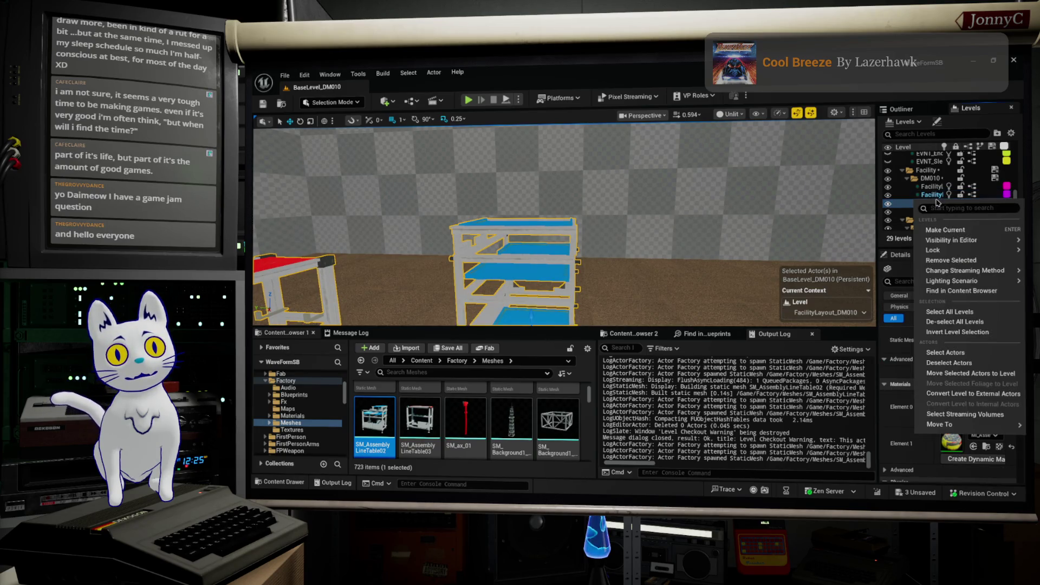
mouse_move(986, 273)
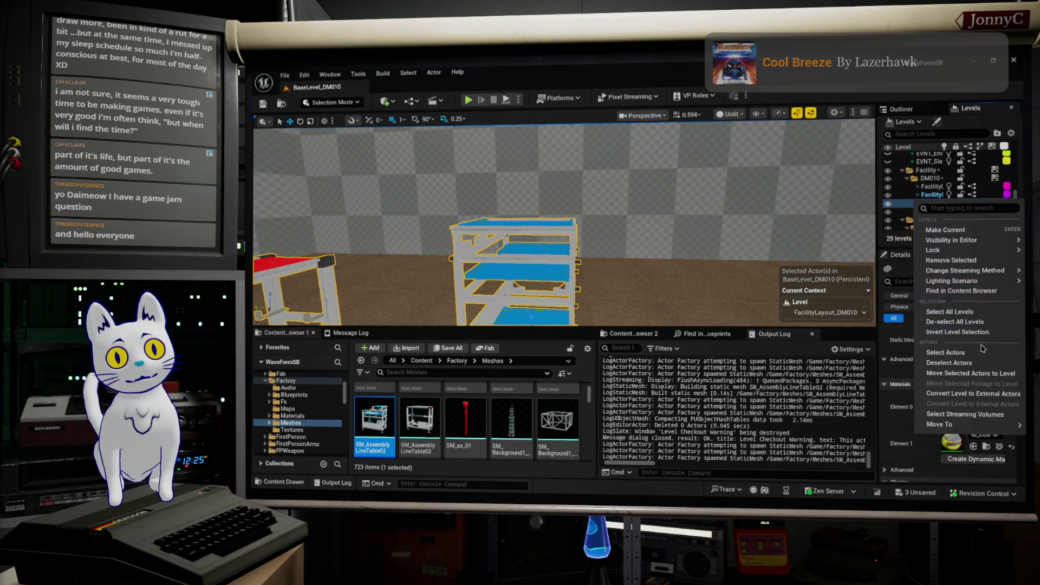
left_click(993, 379)
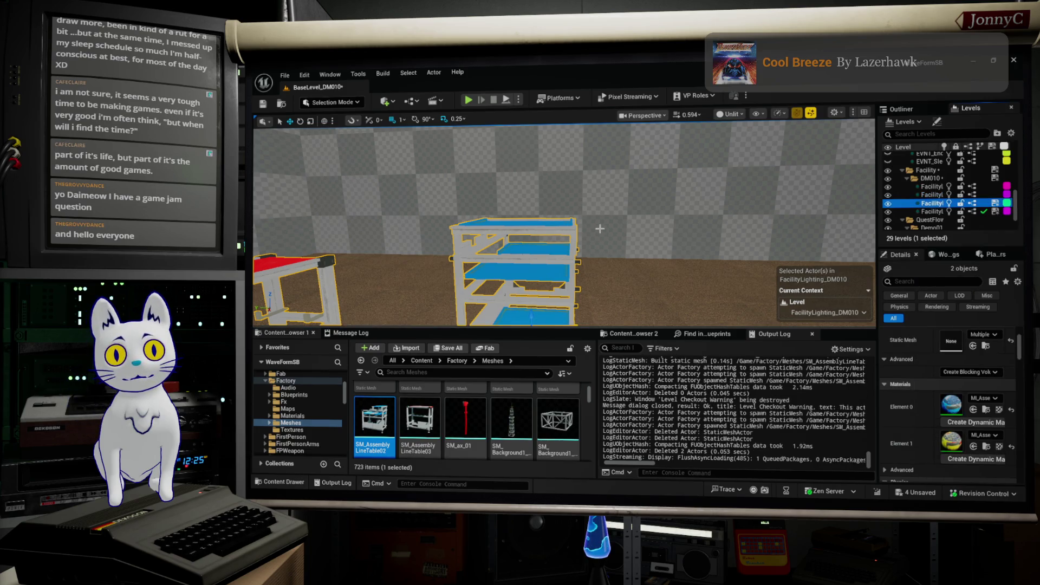
key("f")
left_click_drag(621, 203, 542, 212)
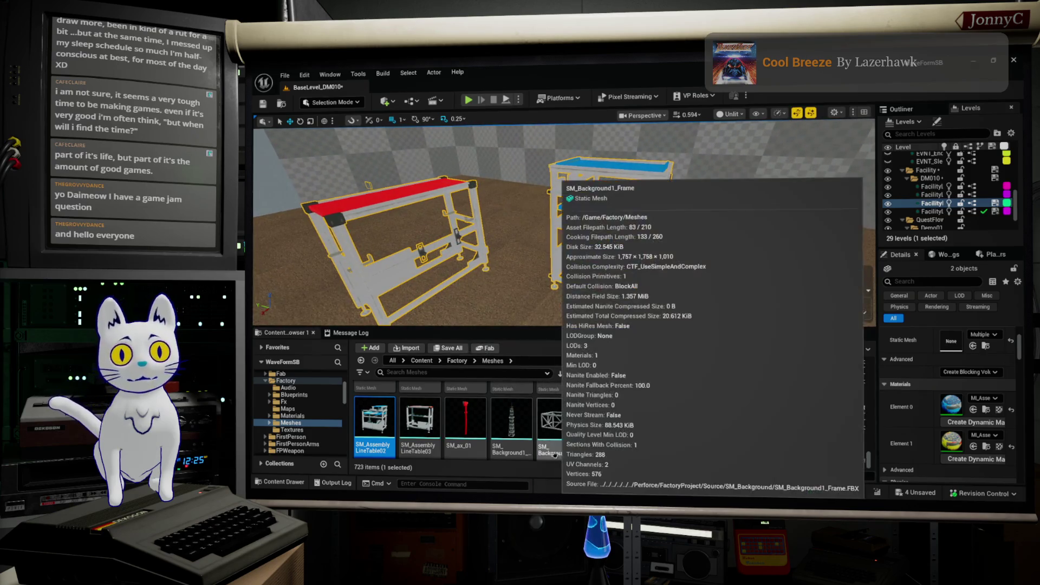
scroll(554, 444, "down", 3)
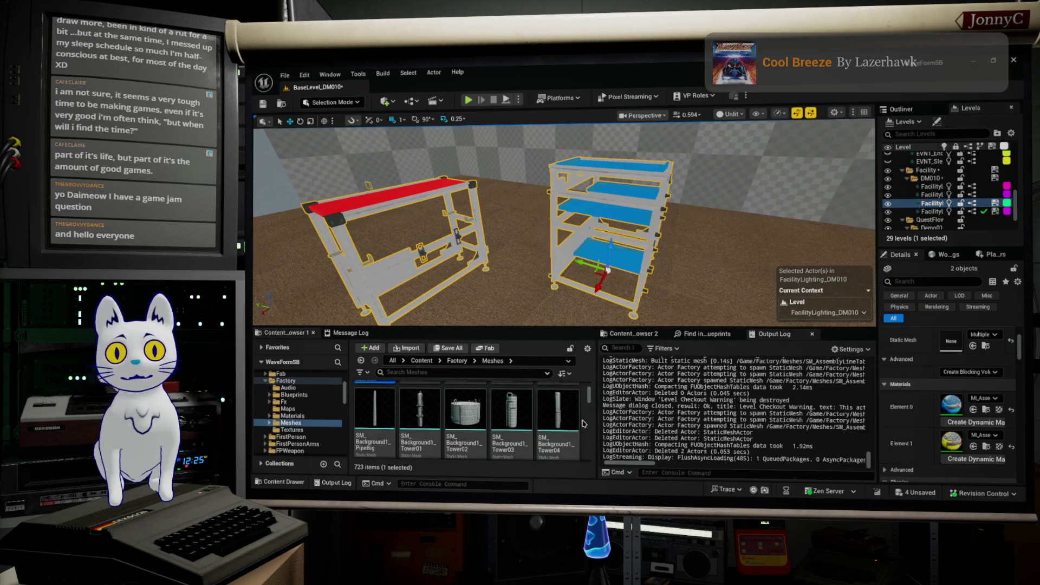
scroll(564, 412, "down", 2)
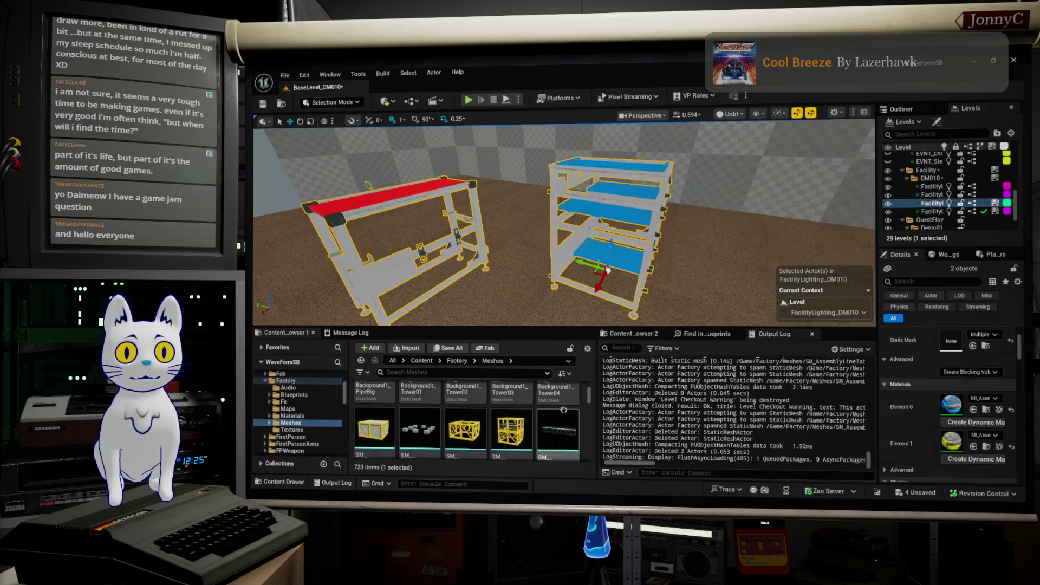
scroll(563, 412, "down", 2)
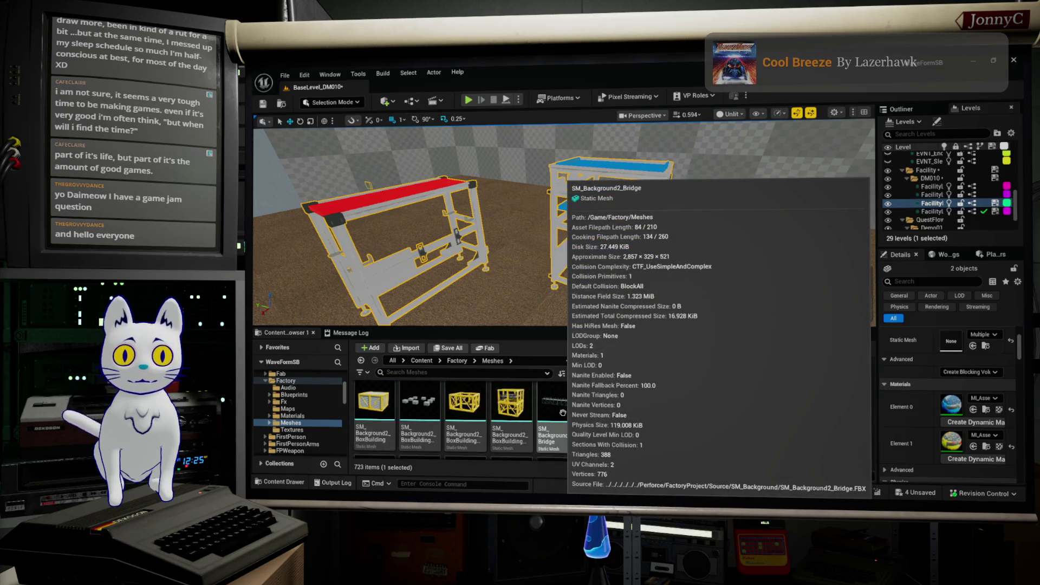
scroll(576, 418, "down", 3)
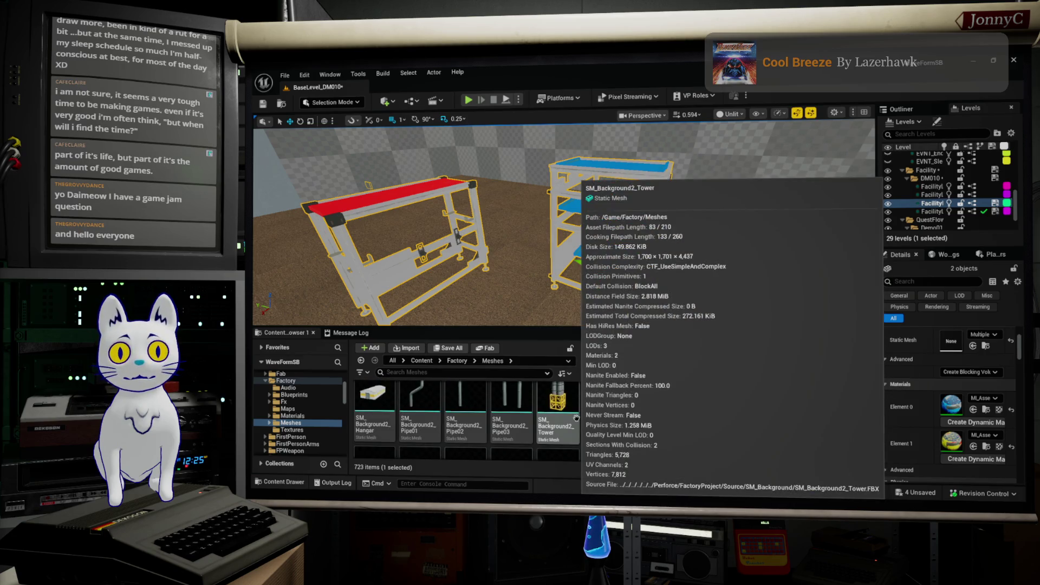
scroll(575, 416, "down", 2)
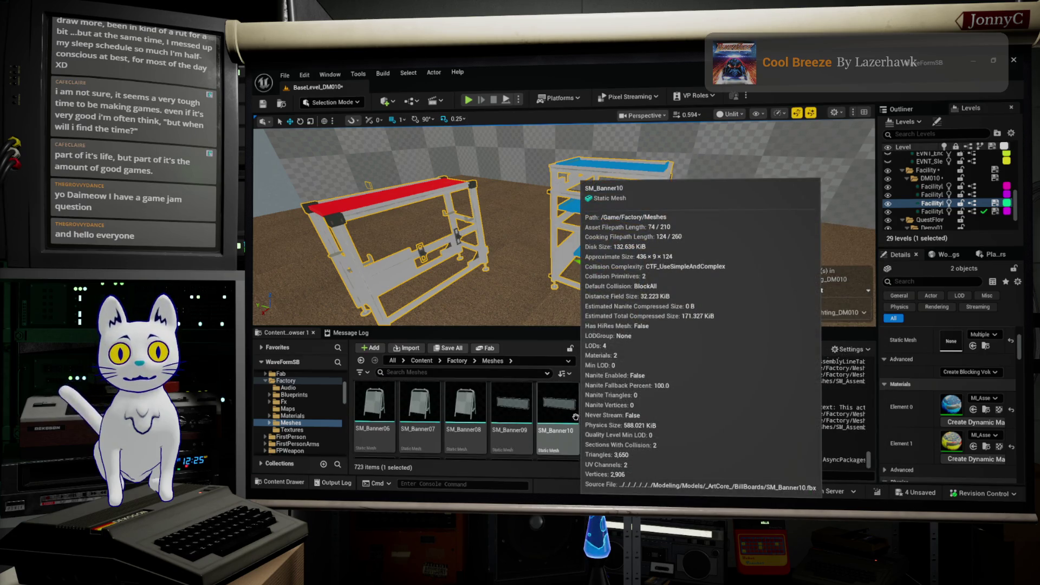
scroll(575, 416, "down", 2)
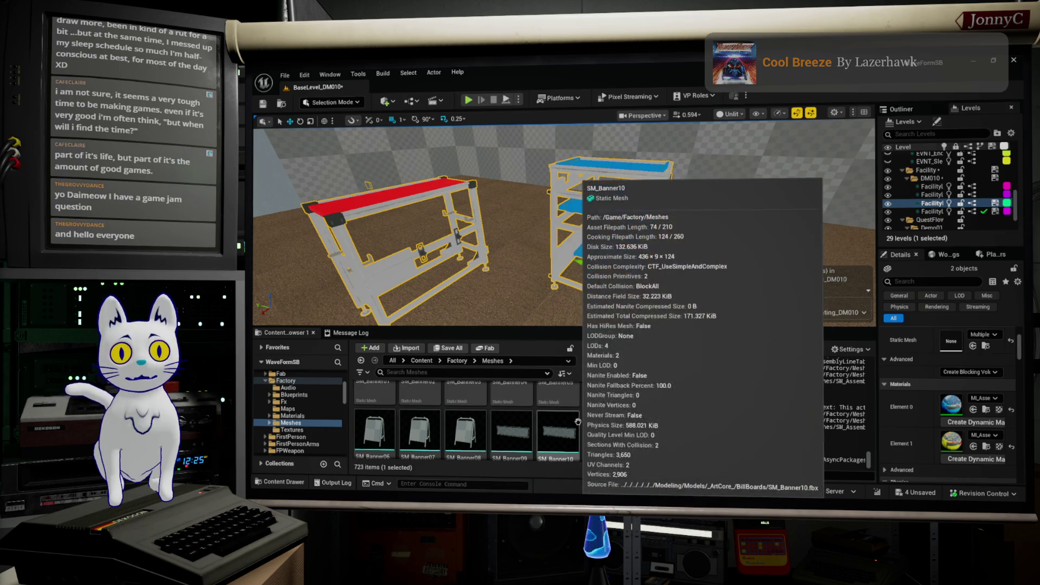
scroll(577, 422, "down", 5)
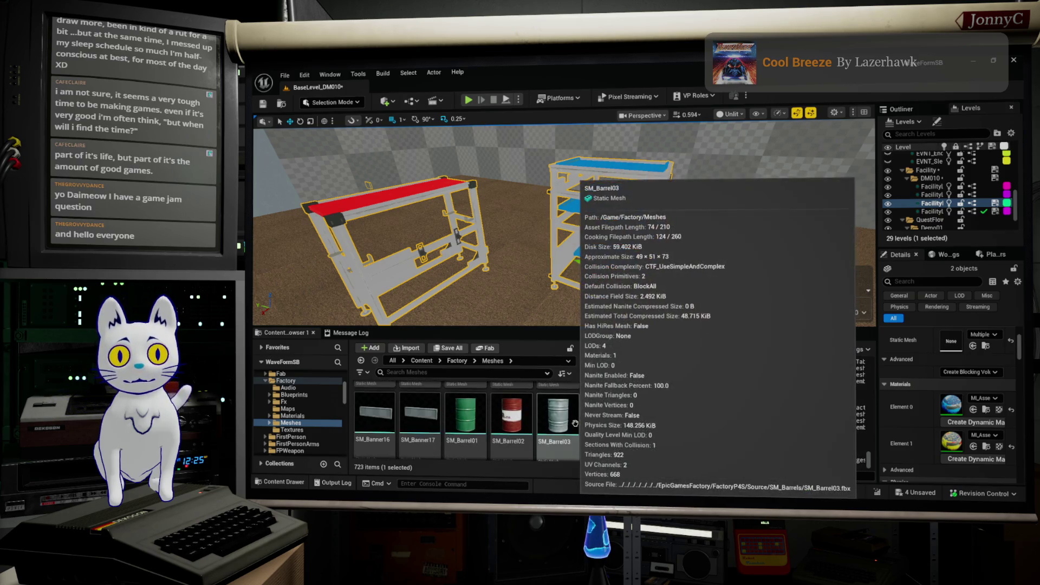
scroll(575, 422, "down", 3)
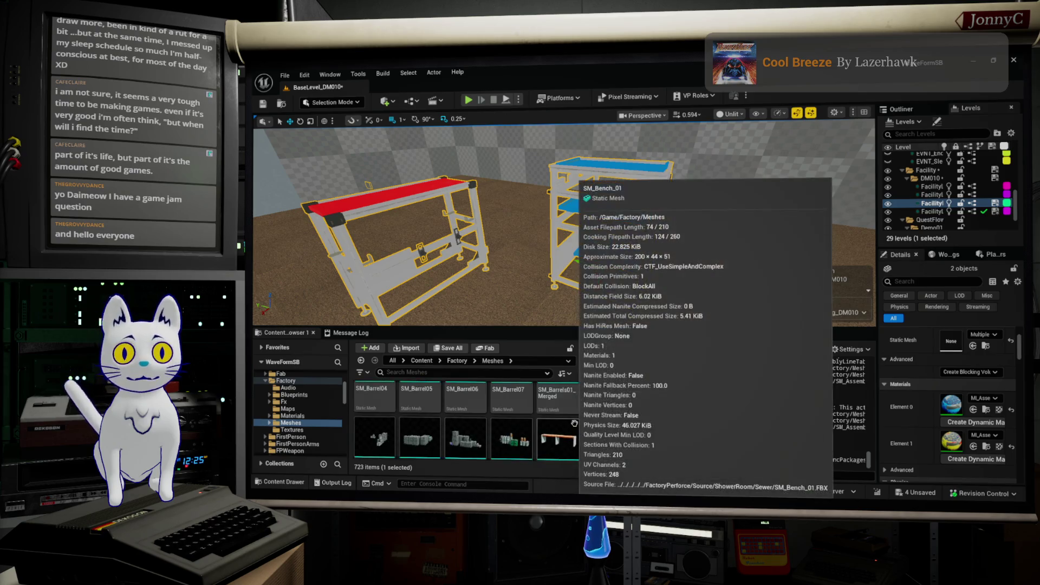
scroll(570, 413, "down", 3)
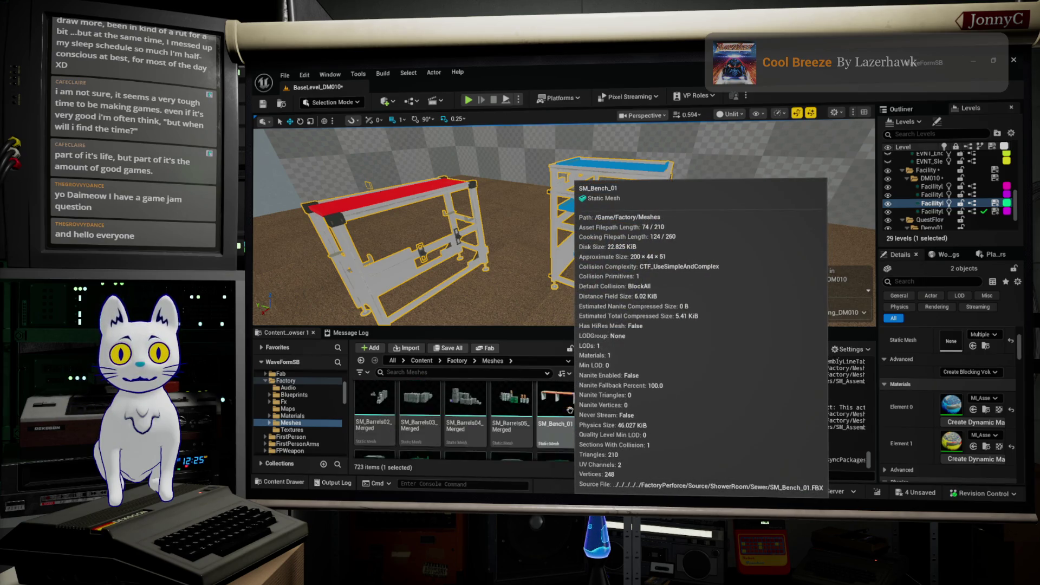
scroll(570, 410, "down", 1)
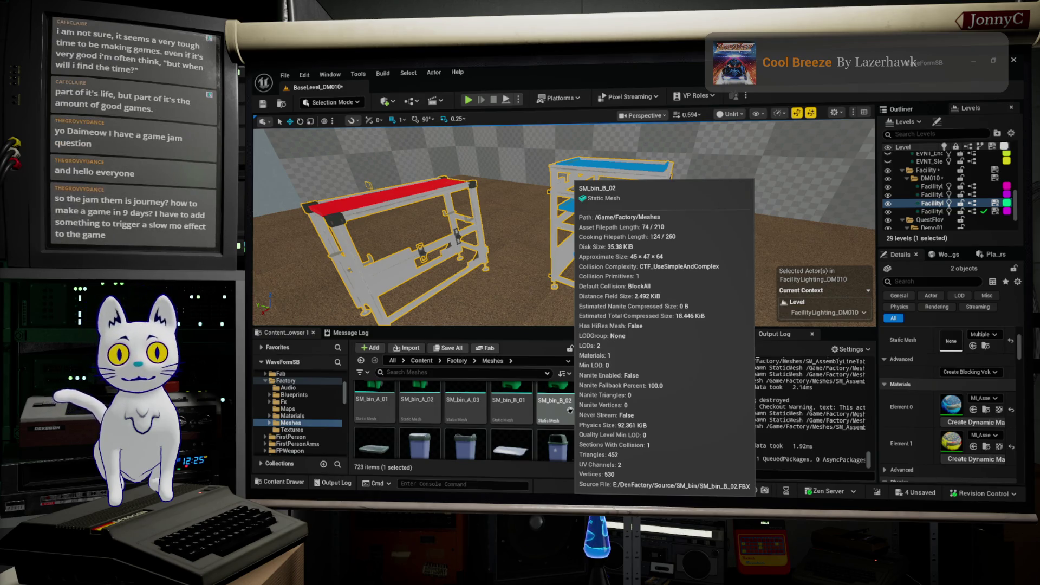
scroll(570, 410, "down", 1)
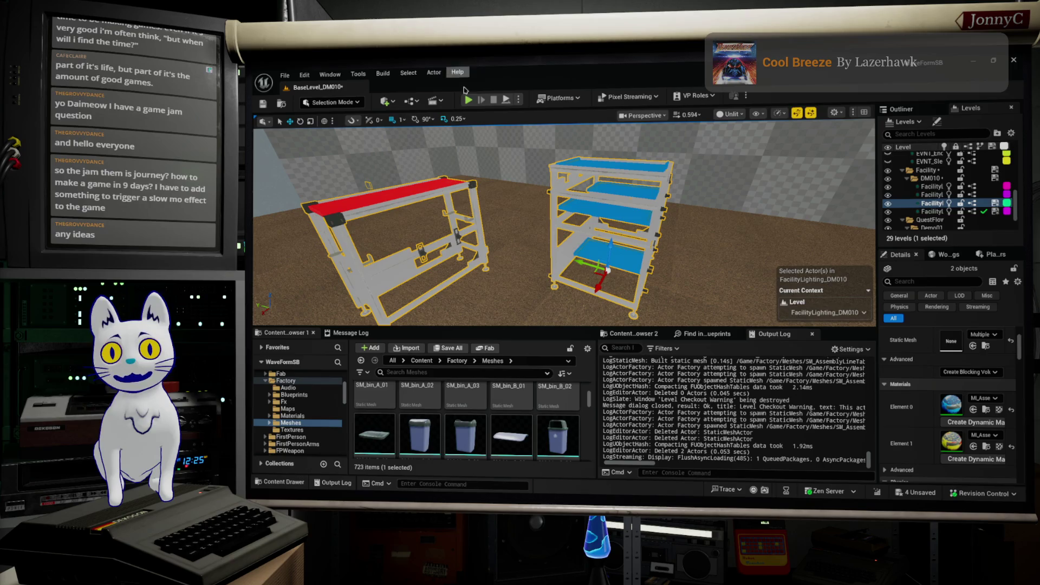
Switch to Firefox and search Google for 'time dilation unreal' in a new tab
key("alt+Tab")
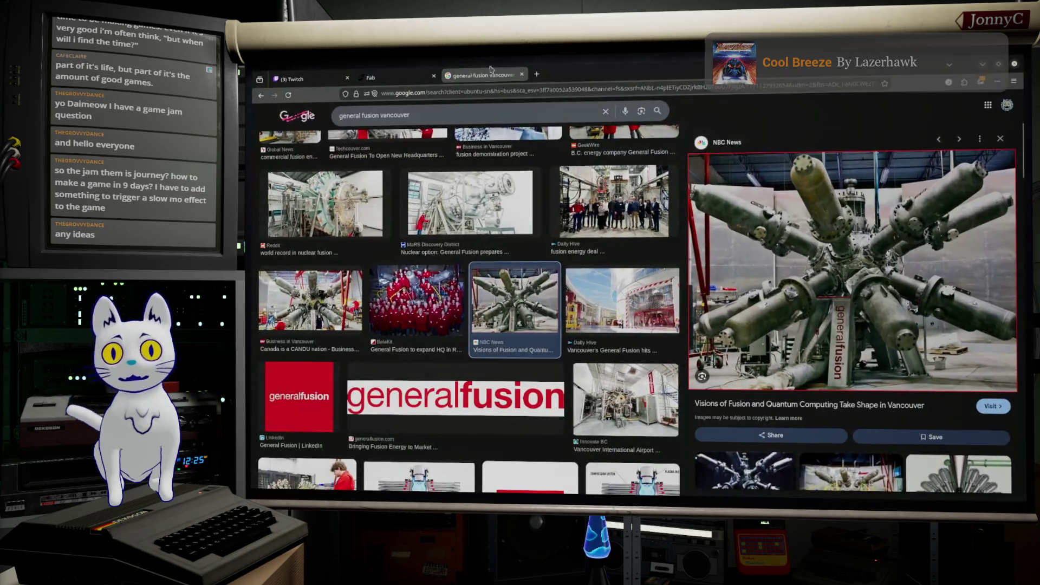
left_click(537, 75)
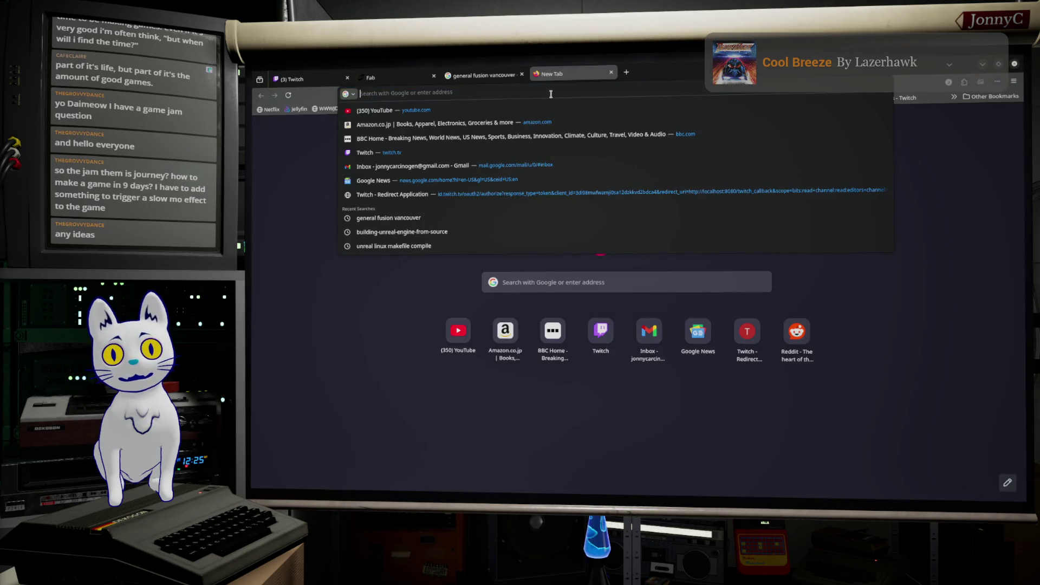
type("time l")
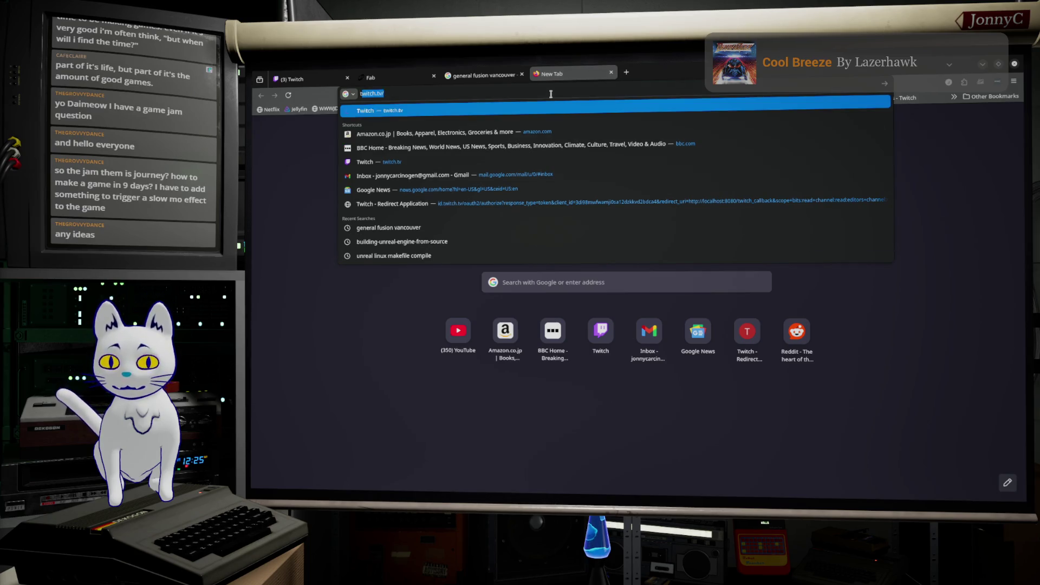
type("di")
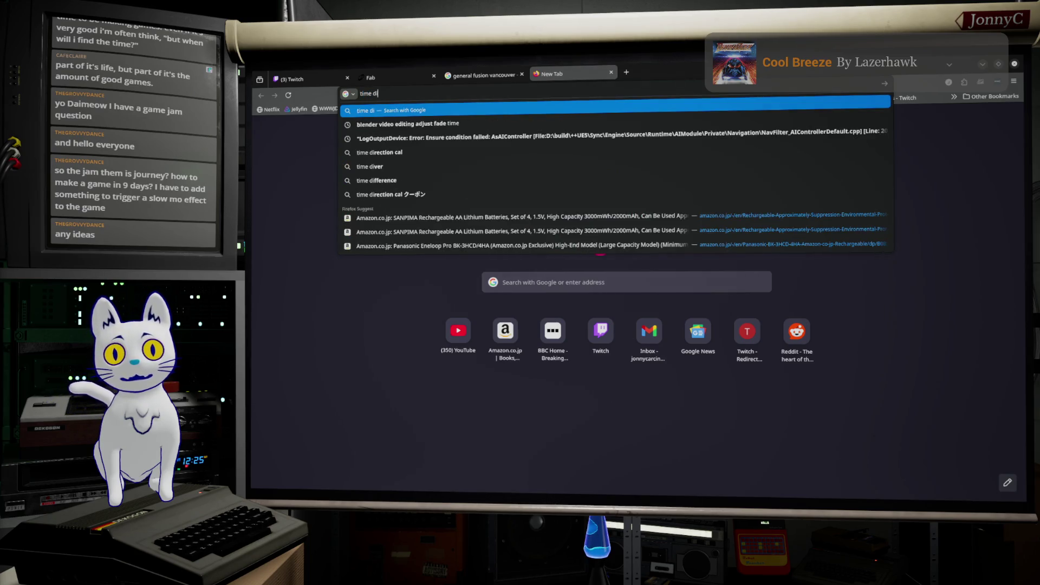
type("lation ")
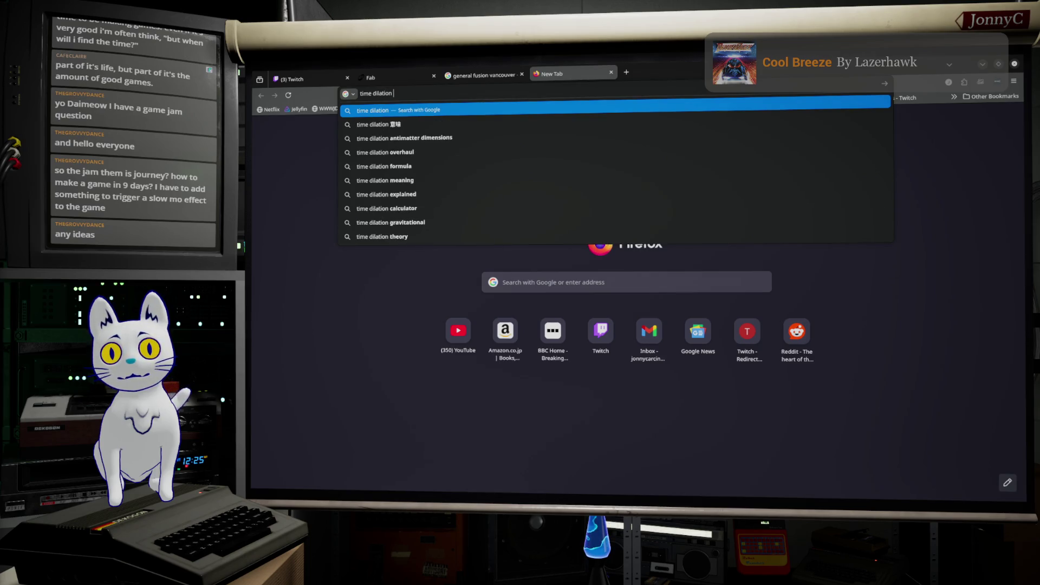
type("unreal")
key("Return")
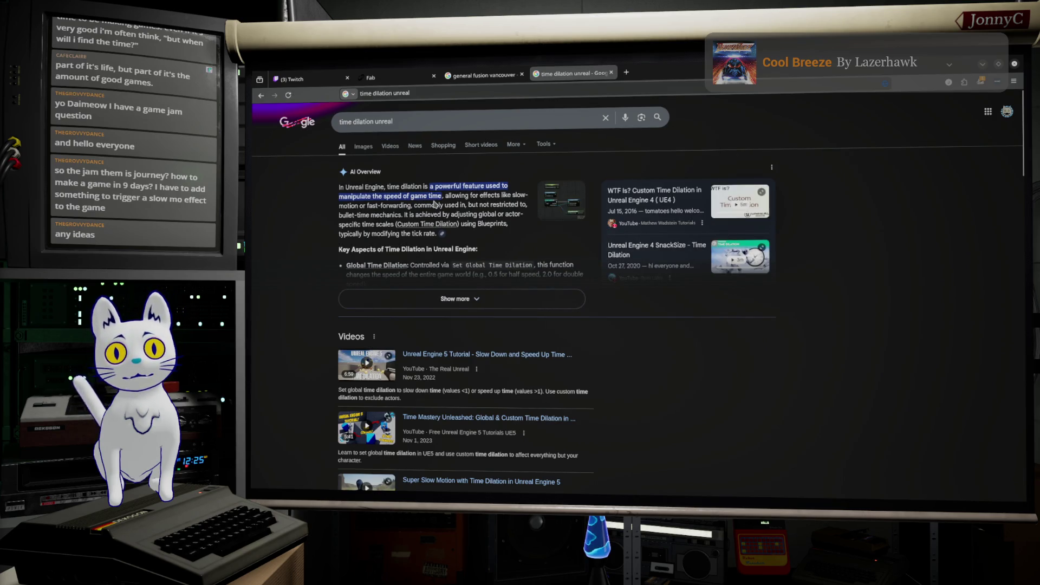
Preview the first time dilation image result and open its Unreal Engine Forums thread
scroll(435, 203, "down", 10)
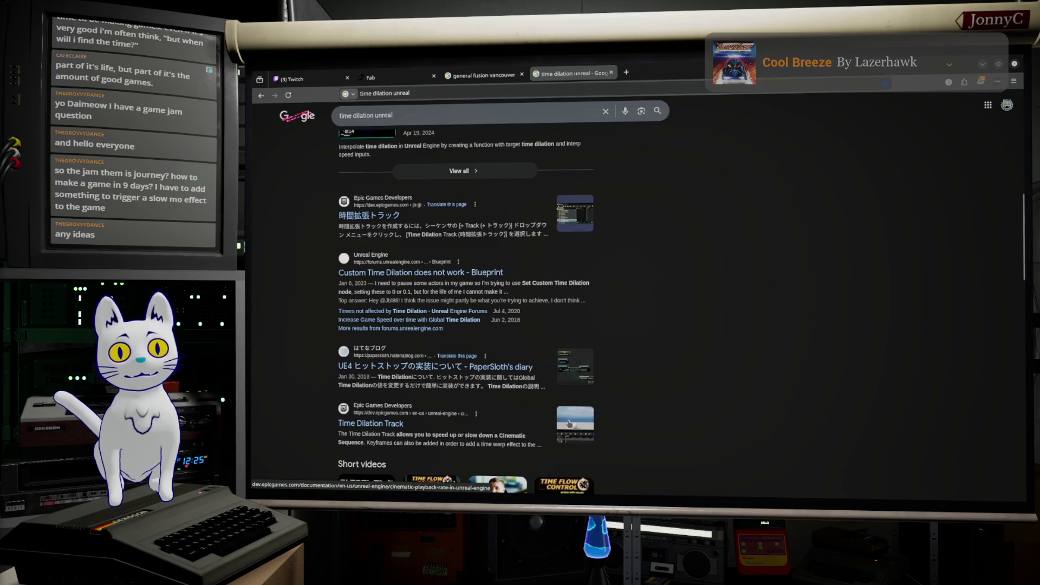
scroll(567, 412, "down", 3)
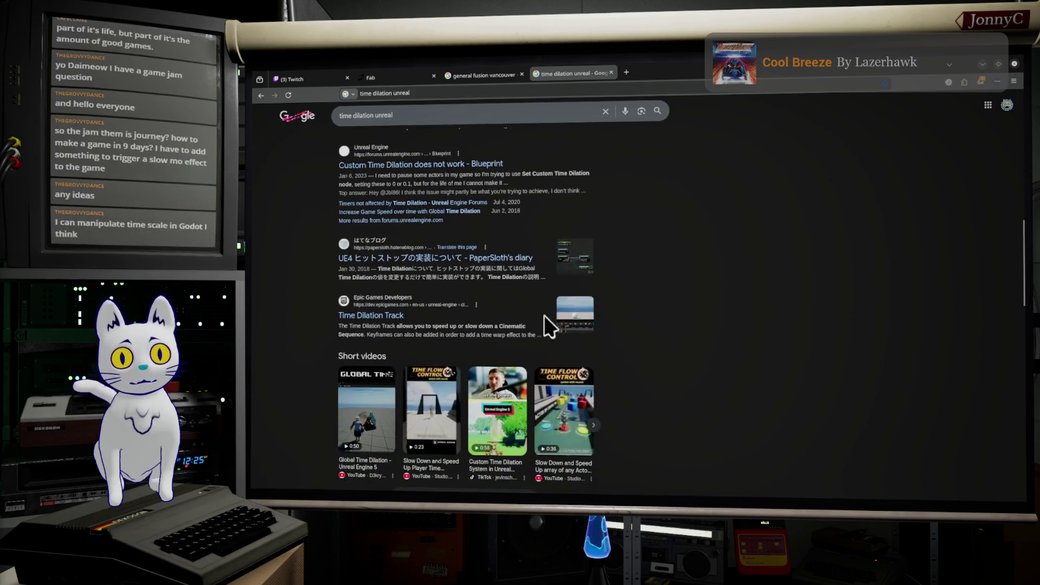
scroll(494, 311, "down", 5)
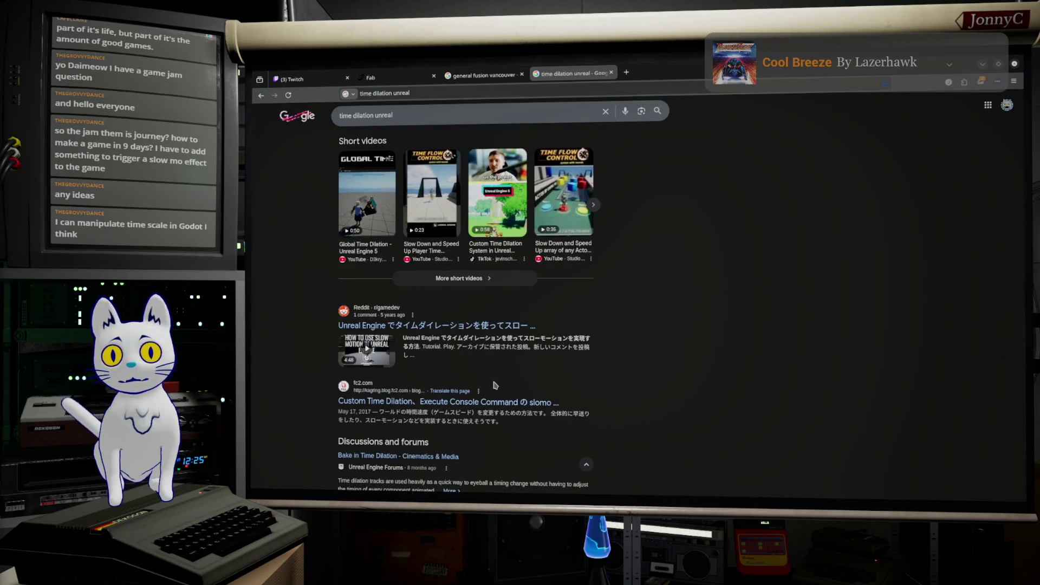
scroll(494, 385, "up", 10)
scroll(494, 376, "up", 3)
scroll(379, 371, "down", 6)
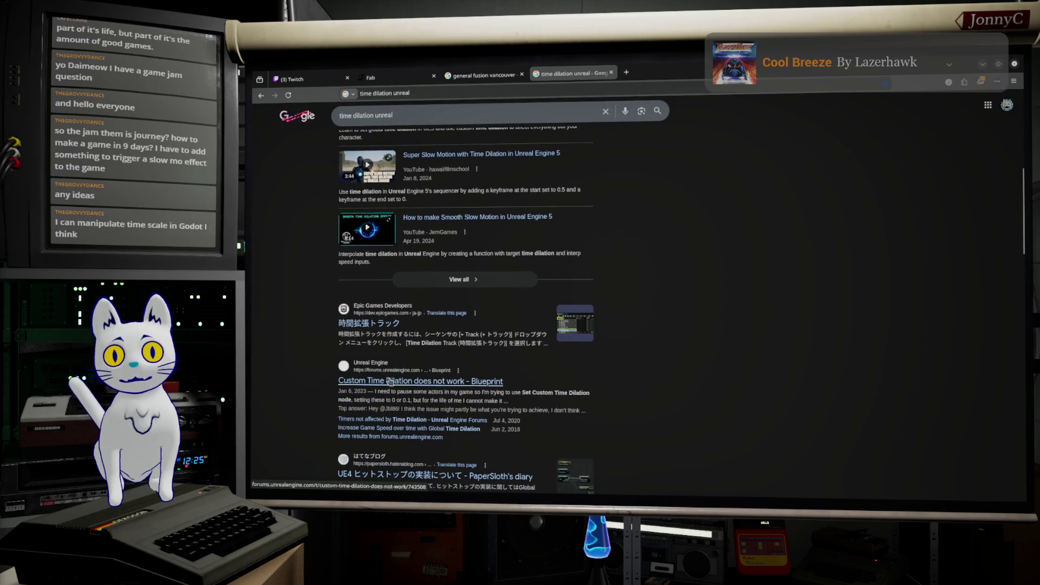
scroll(404, 386, "down", 1)
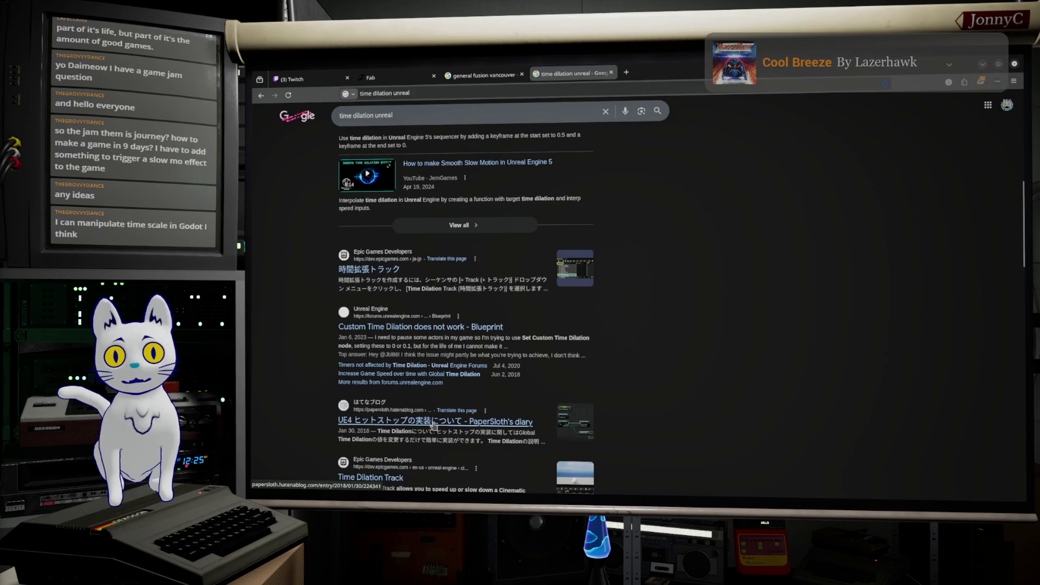
scroll(434, 425, "down", 8)
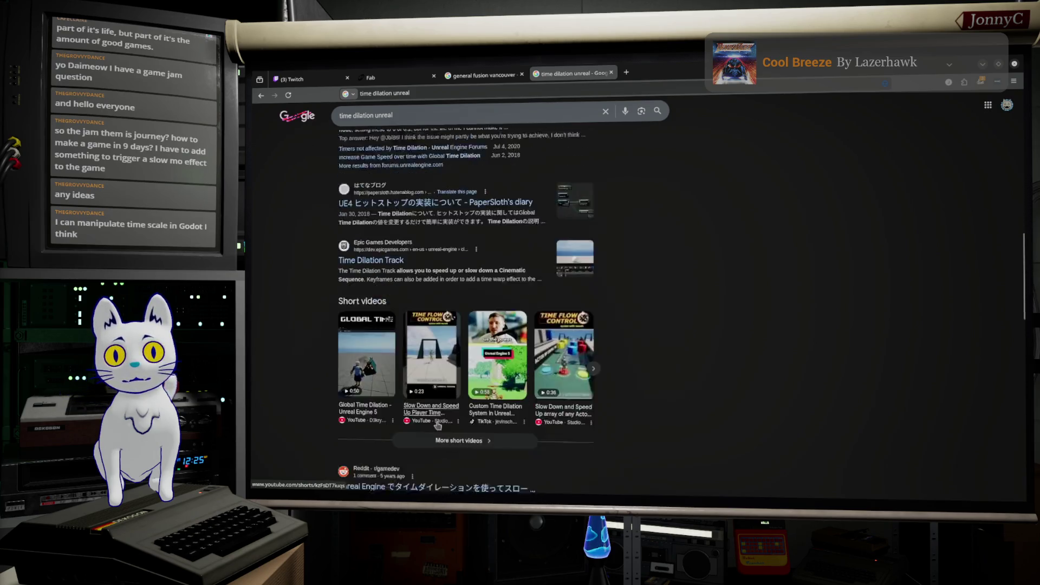
scroll(432, 425, "down", 6)
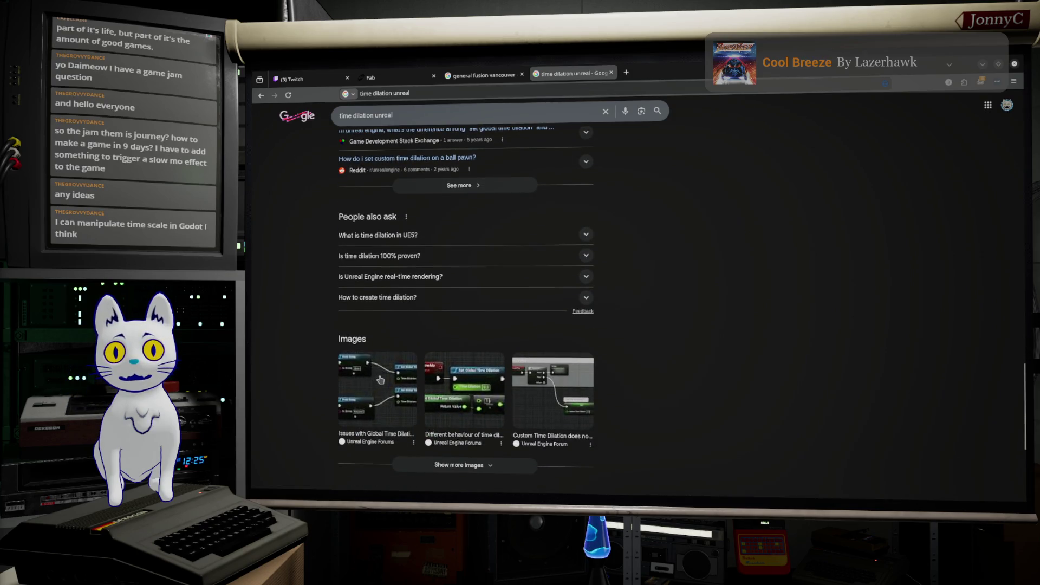
left_click(383, 379)
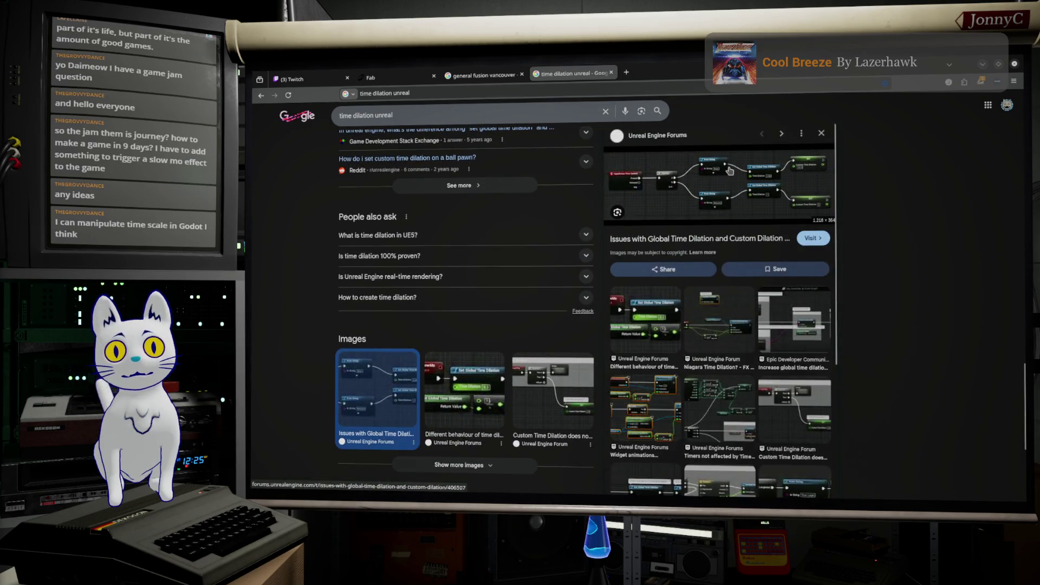
left_click(758, 167)
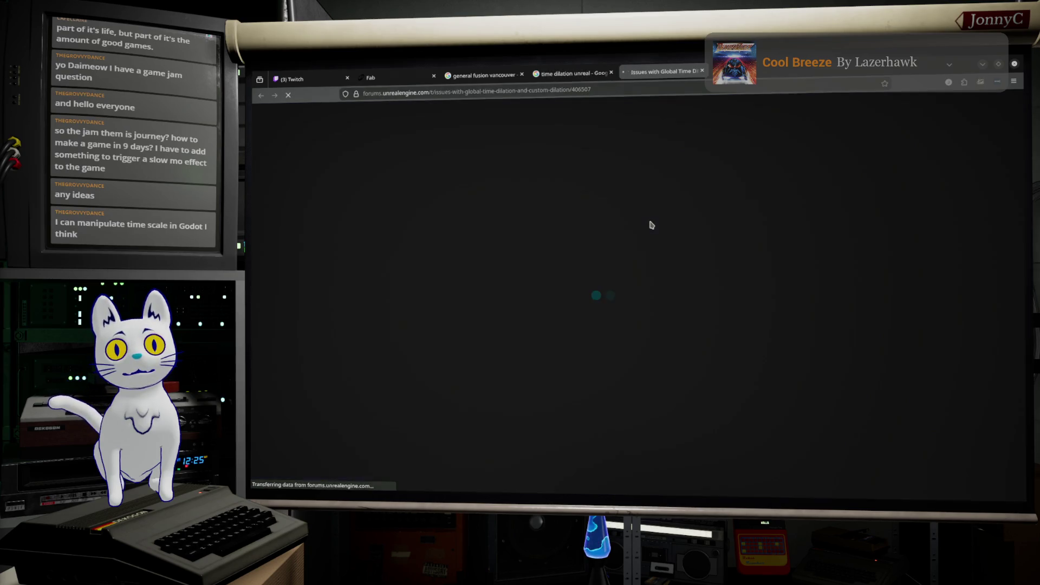
Enlarge the post's time dilation blueprint screenshot, then minimize Firefox to return to the editor
scroll(704, 187, "down", 2)
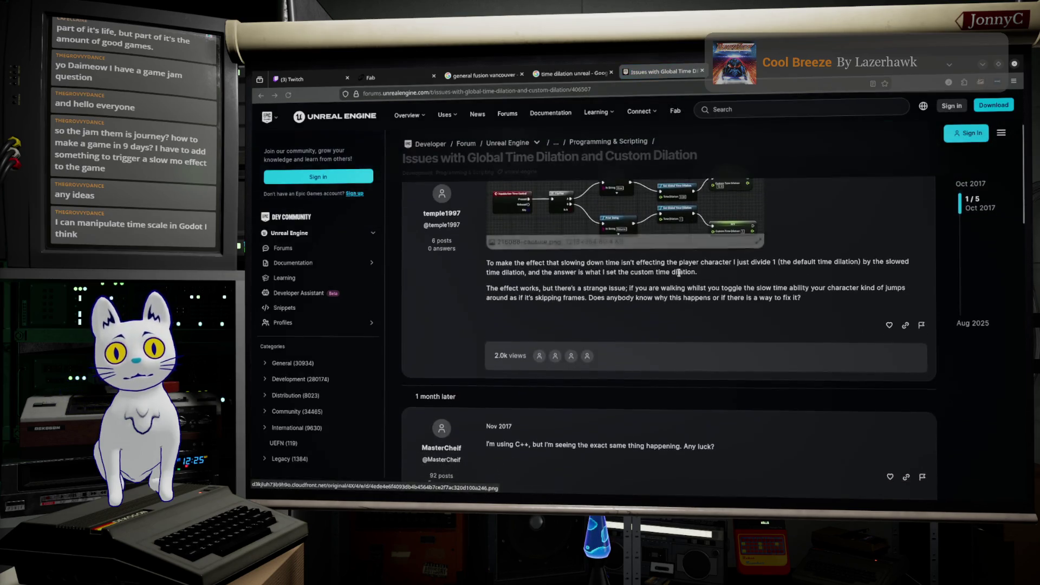
left_click(709, 185)
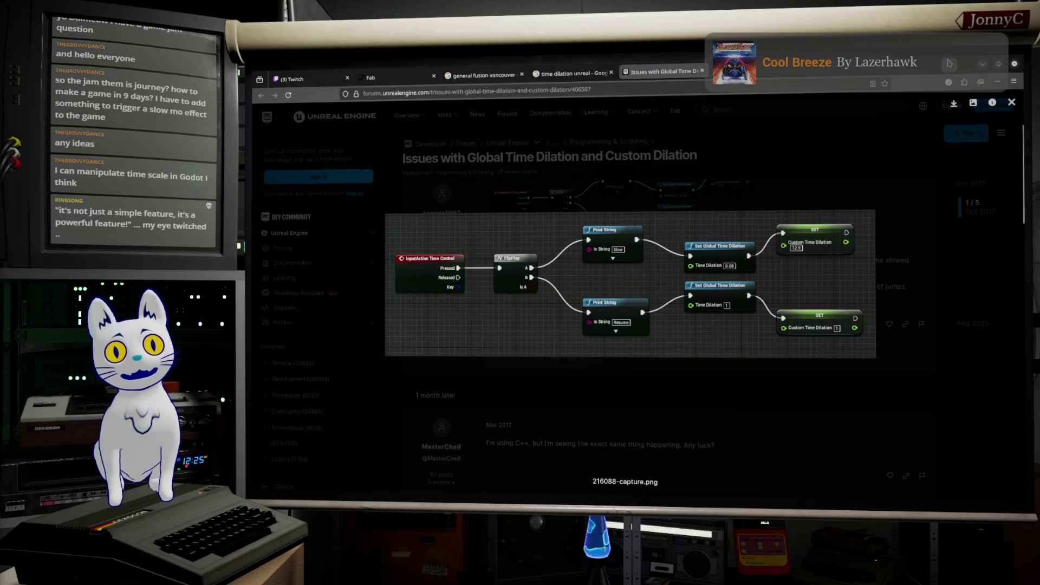
left_click(980, 65)
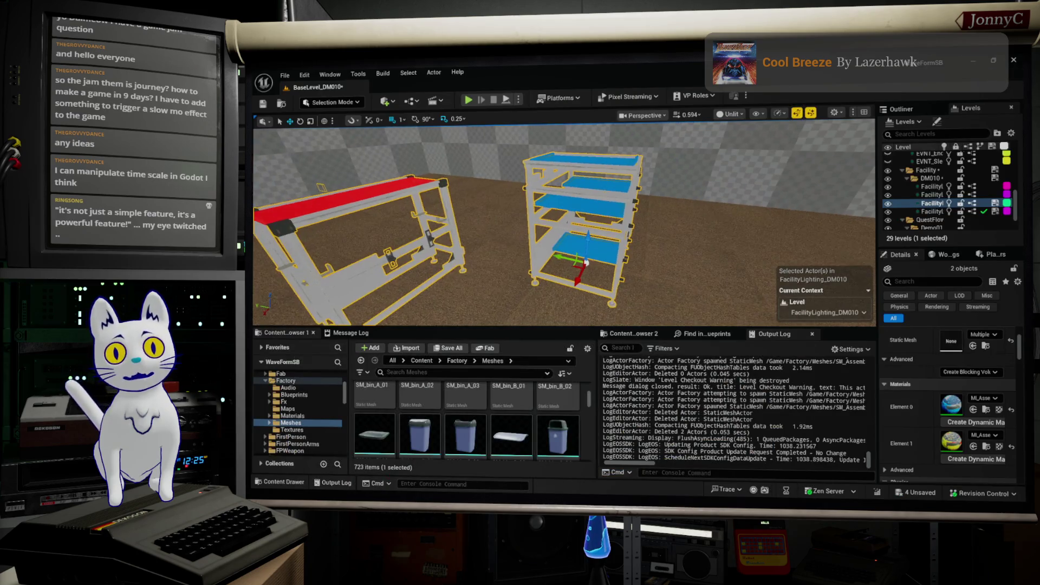
Turn the view toward the shelf and launch Play In Editor with Alt+P
mouse_move(687, 198)
left_mouse_down()
mouse_move(721, 199)
mouse_move(687, 198)
mouse_move(699, 204)
left_mouse_up()
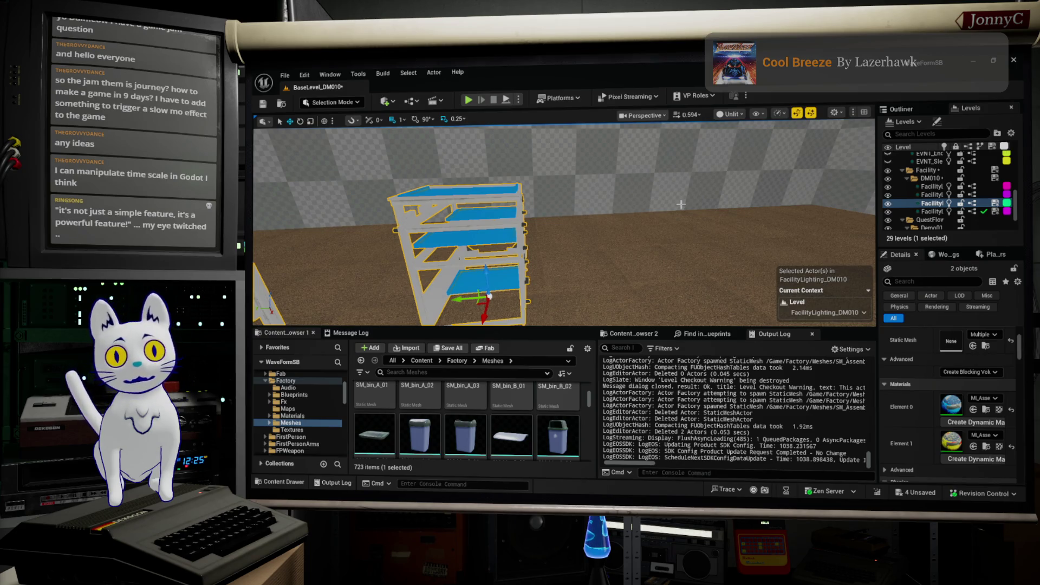
key("alt+p")
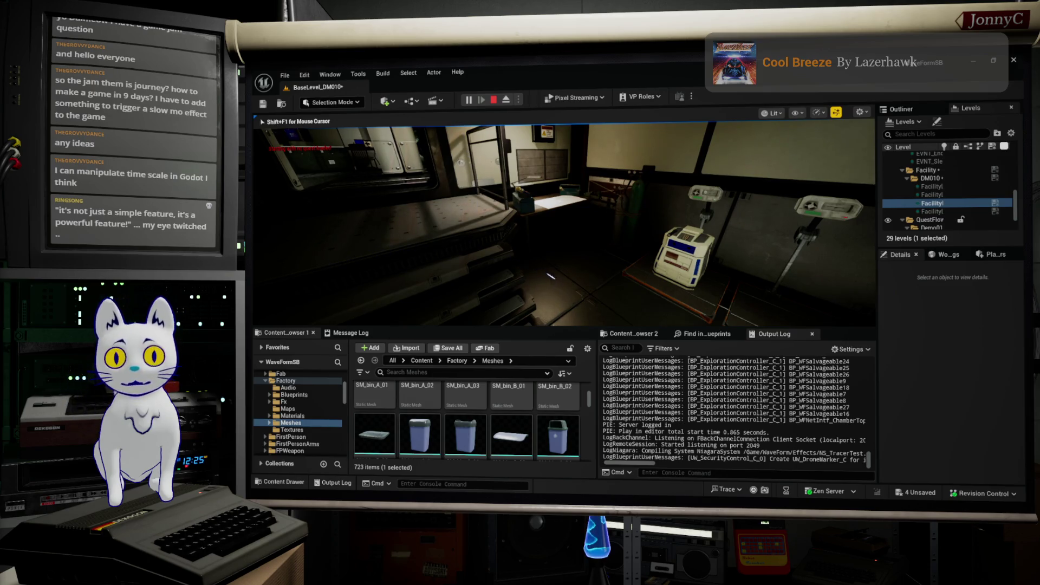
Lower the game's Game Speed in the debug menu to slomo 0.397, then resume play
key("Tab")
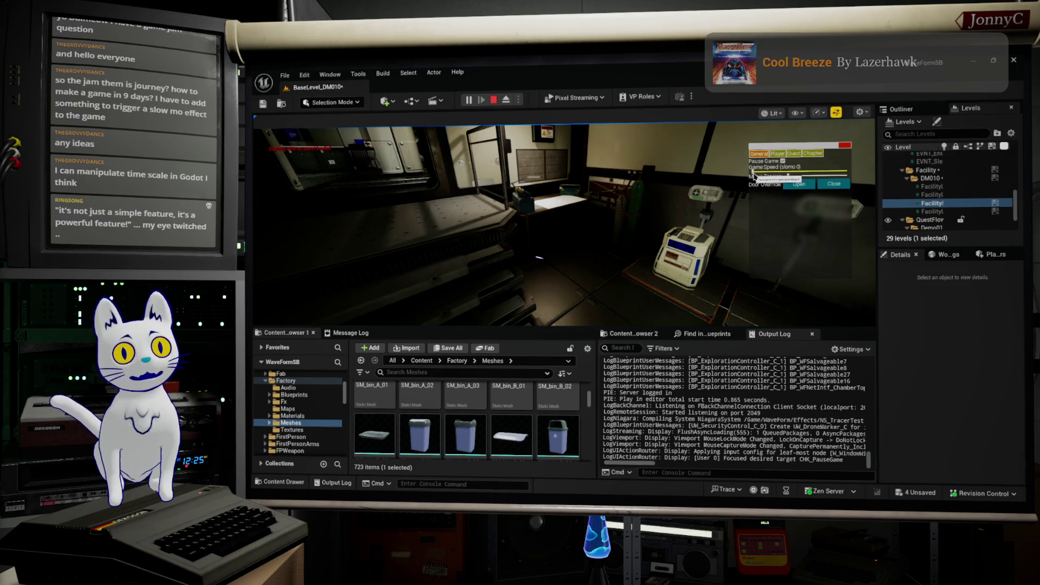
left_click_drag(776, 170, 832, 172)
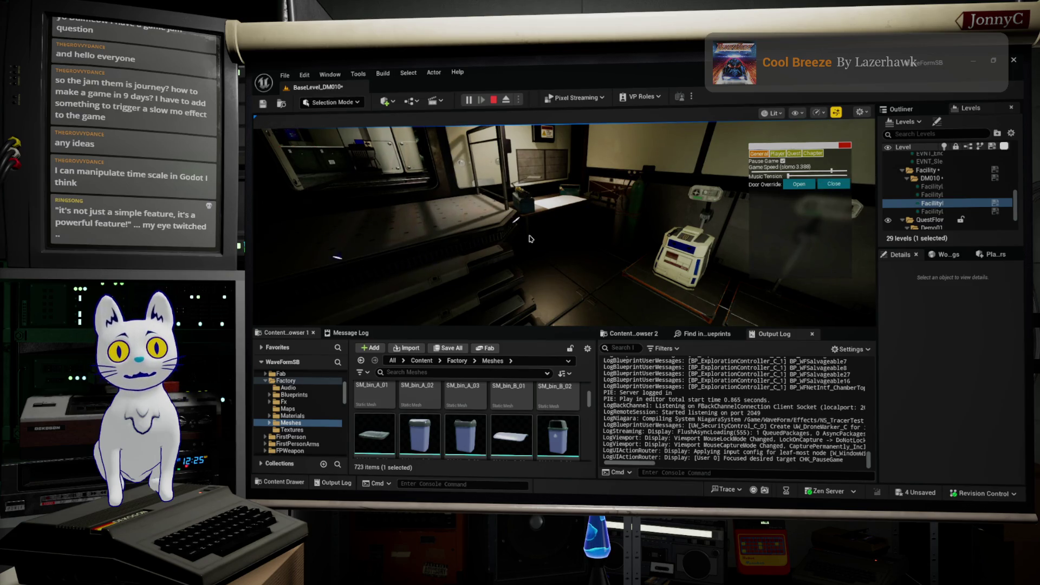
left_click_drag(832, 172, 742, 178)
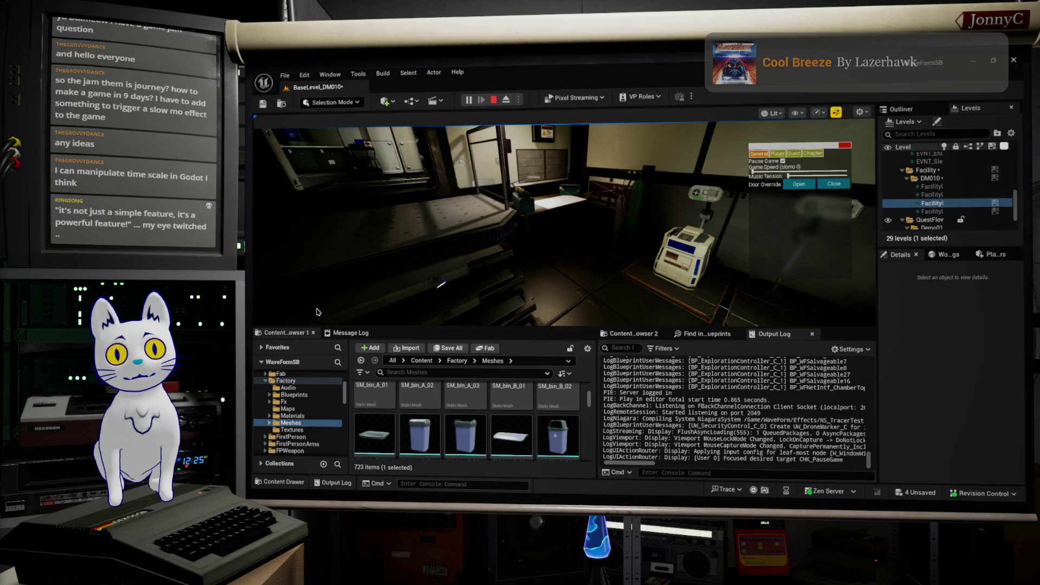
left_click(757, 175)
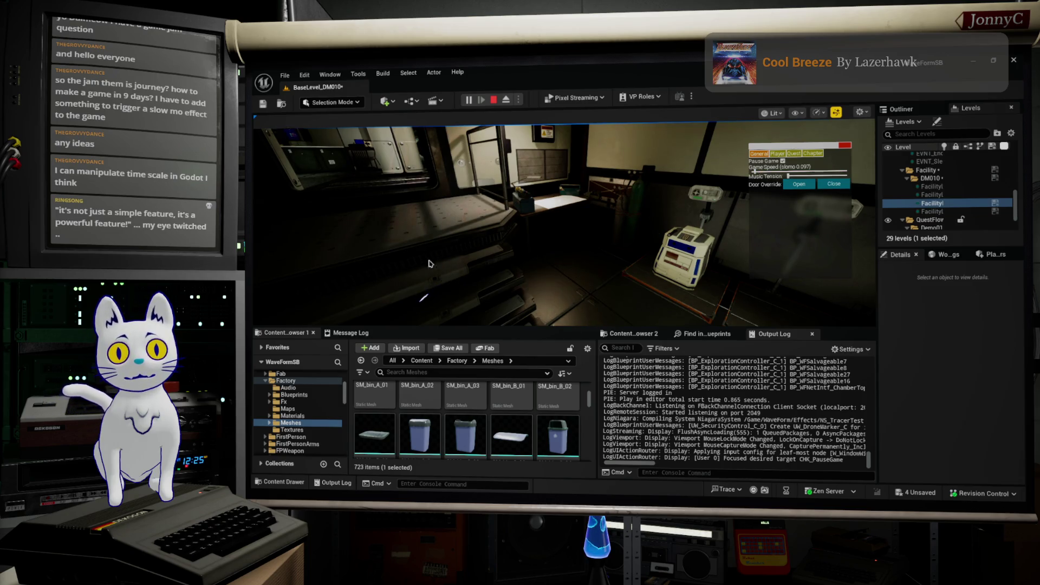
left_click(847, 147)
Walk the player in slow motion through the corridor, computer room and storage room
key("w")
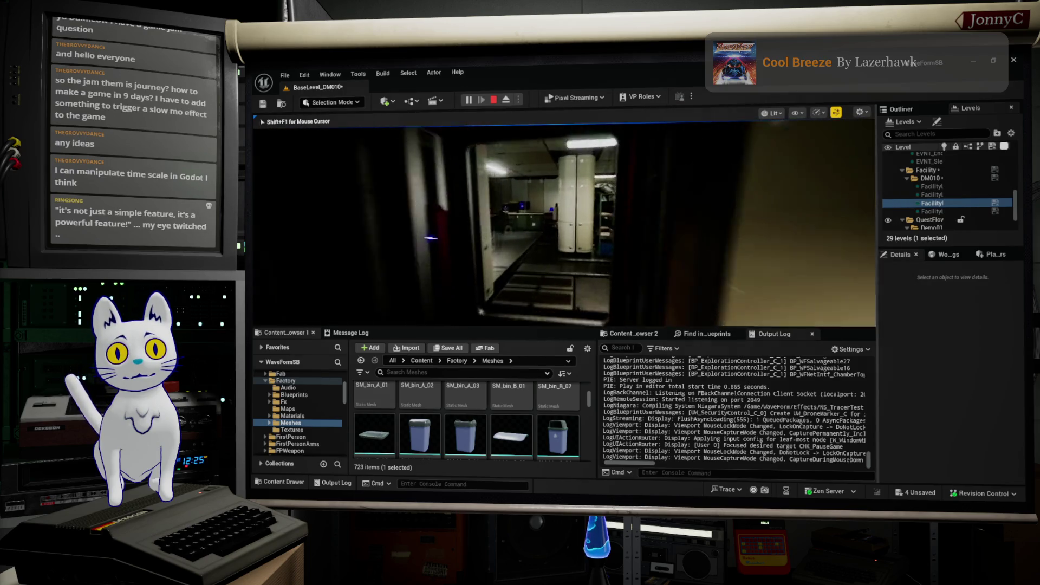
key("w")
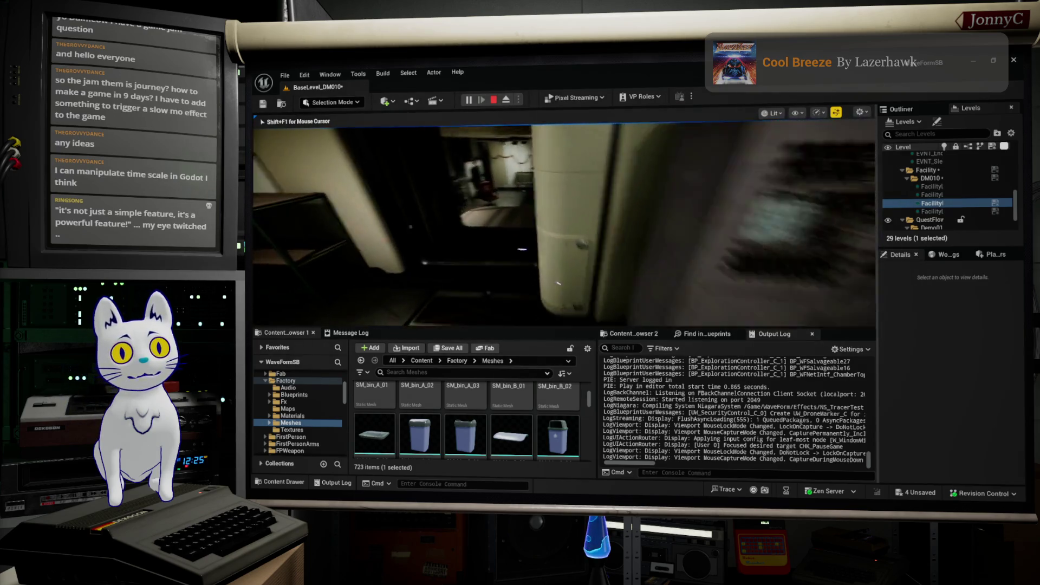
key("w")
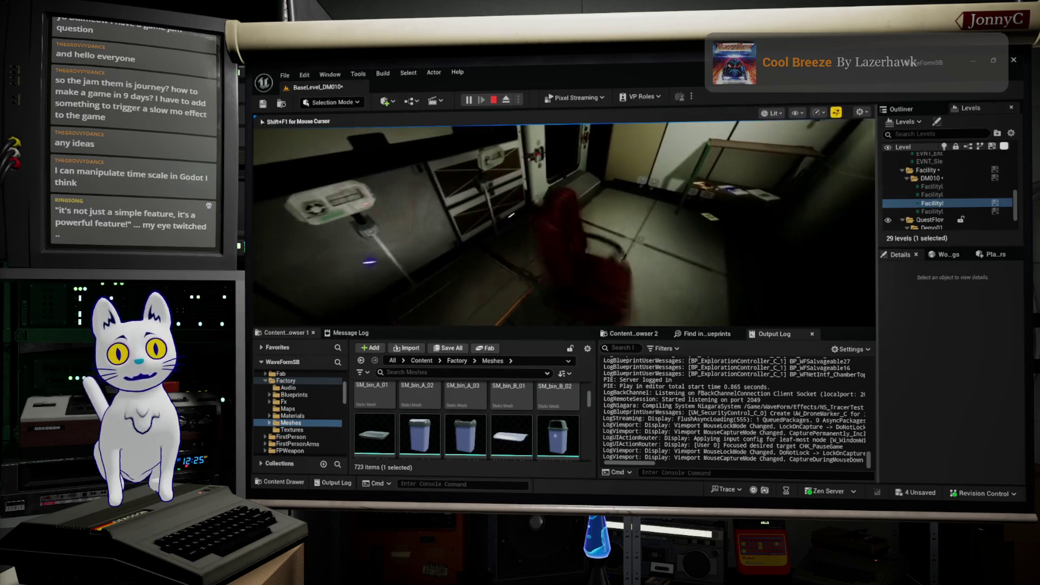
key("w")
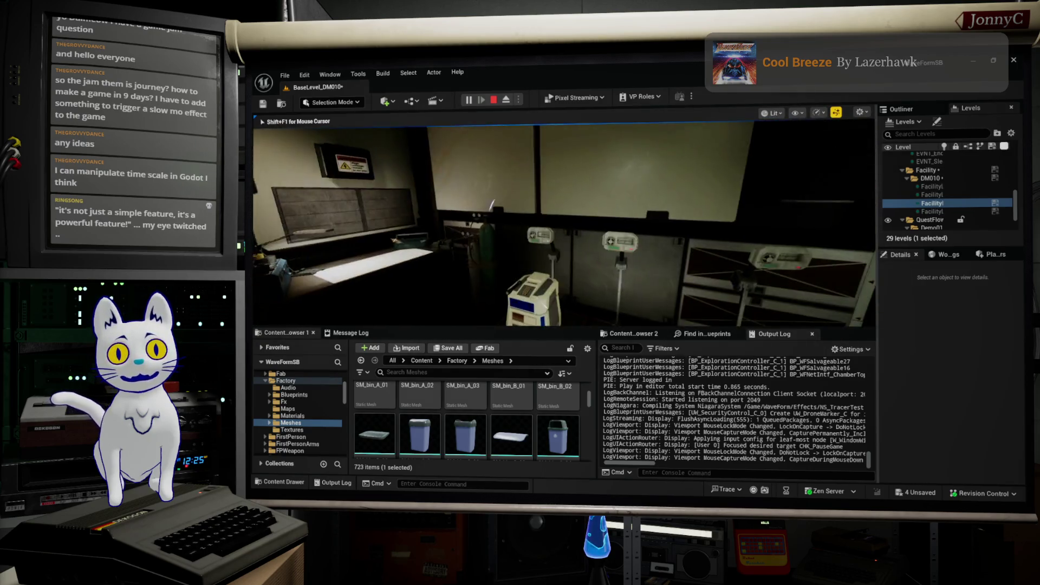
key("w")
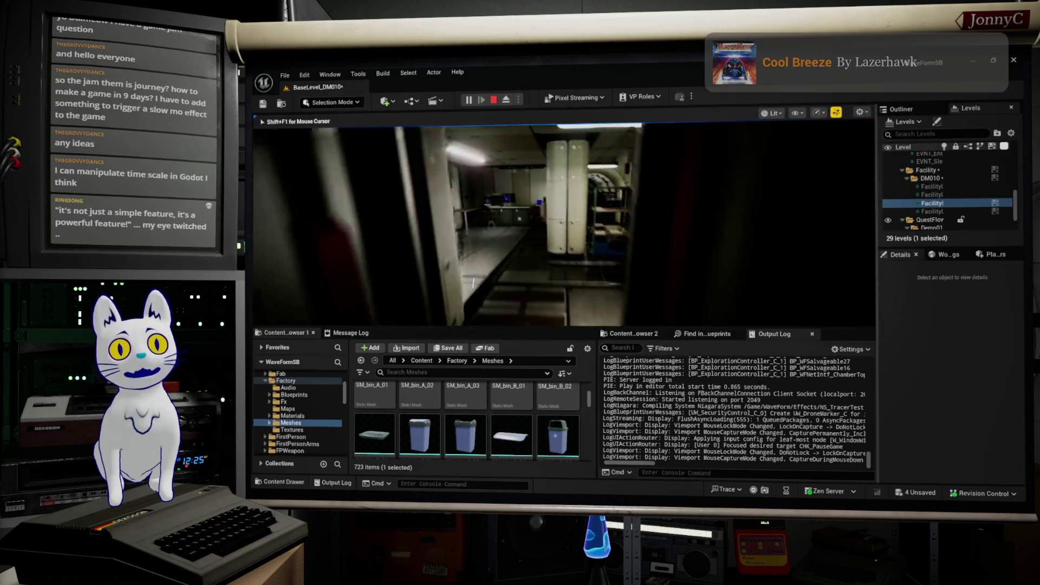
key("w")
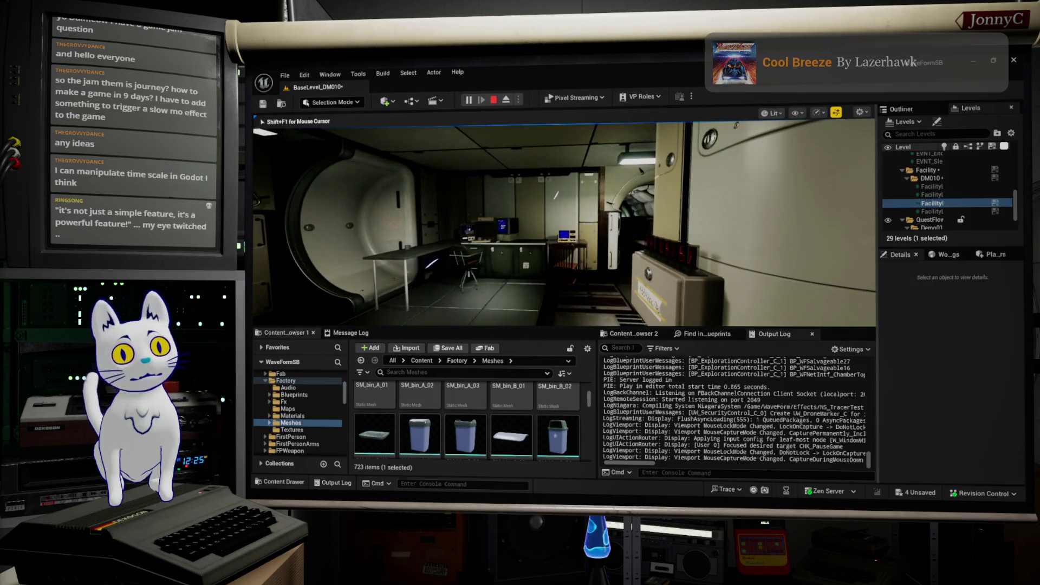
key("w")
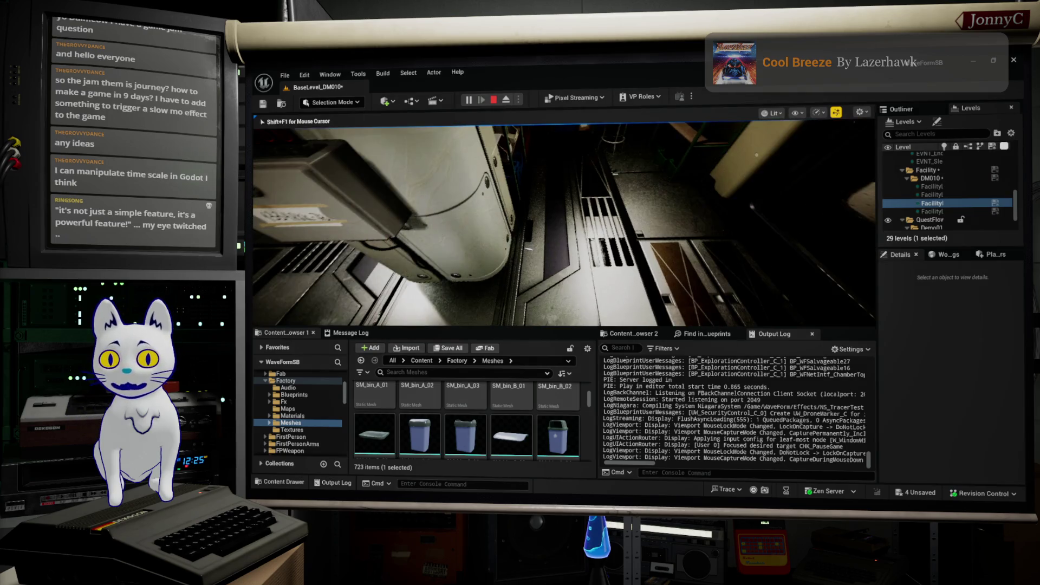
key("w")
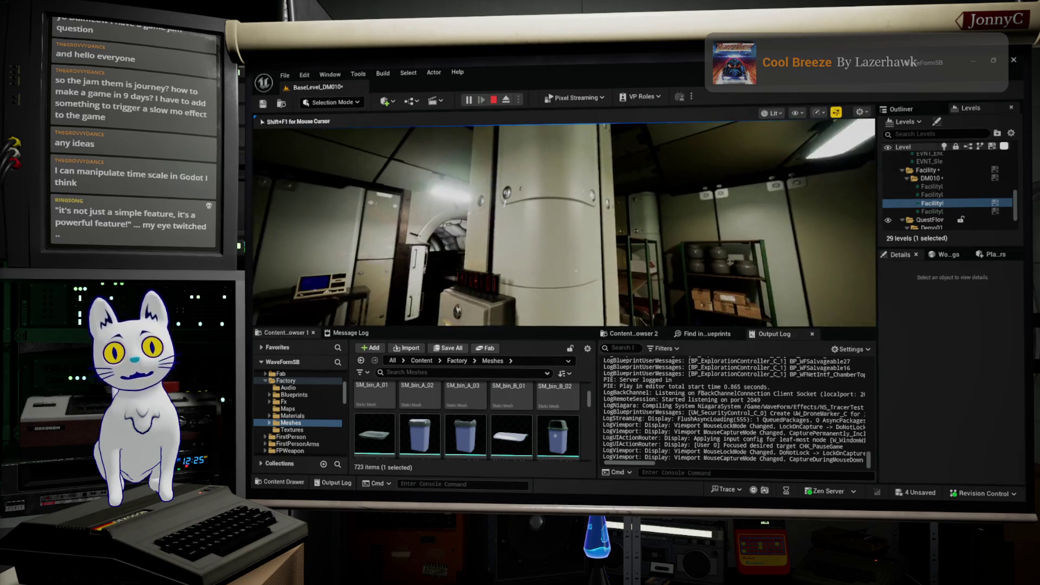
Stop the play session and search all blueprints for 'Dilation'
key("Escape")
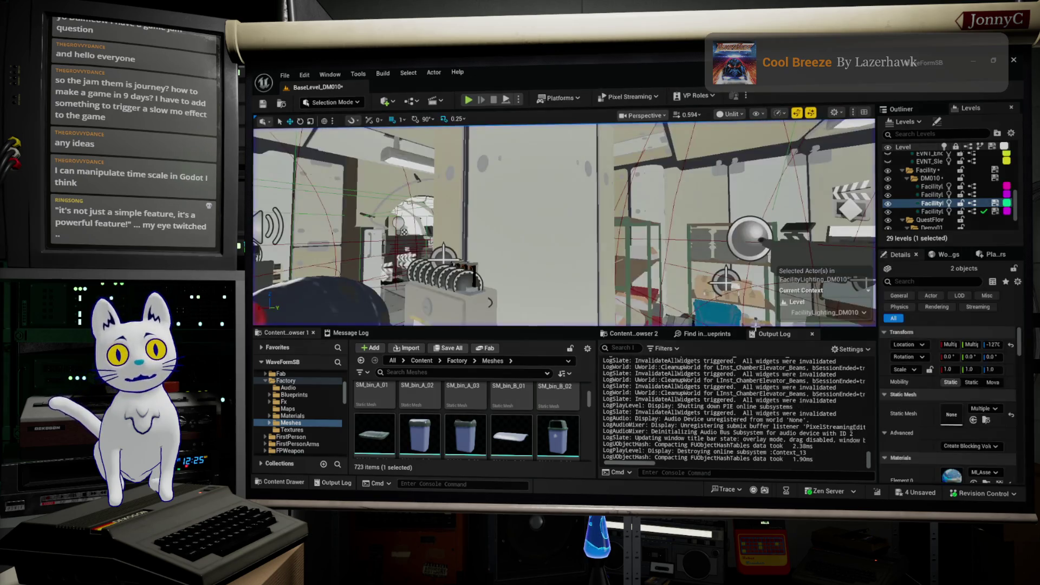
left_click(707, 334)
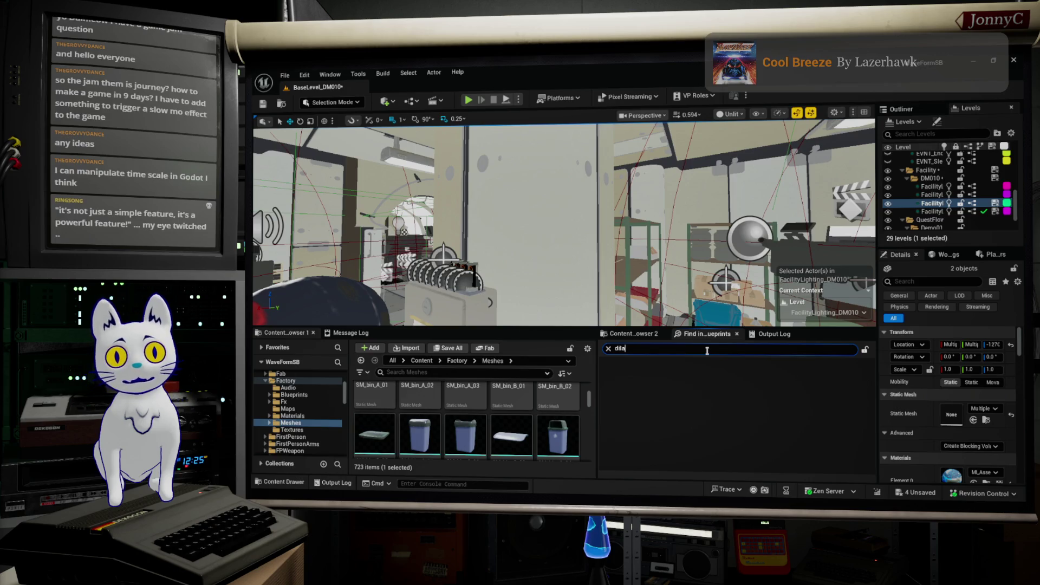
key("BackSpace")
key("BackSpace")
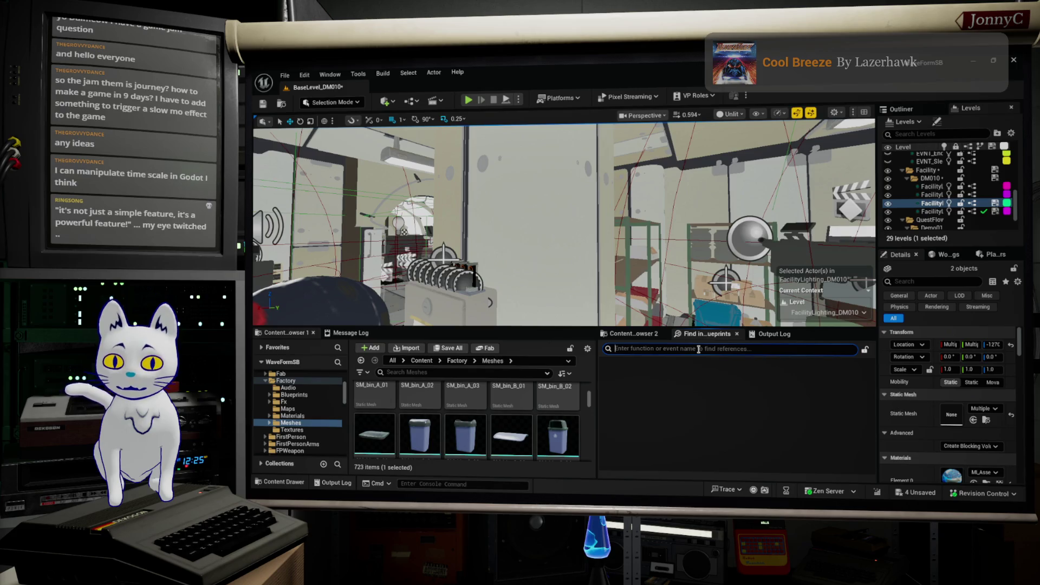
type("Dilatio")
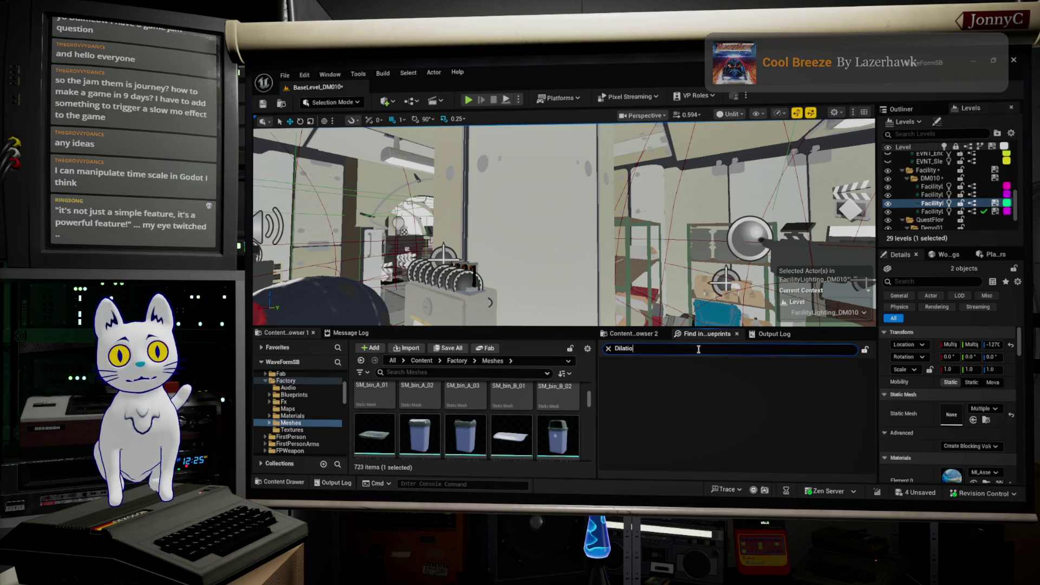
type("n")
key("Return")
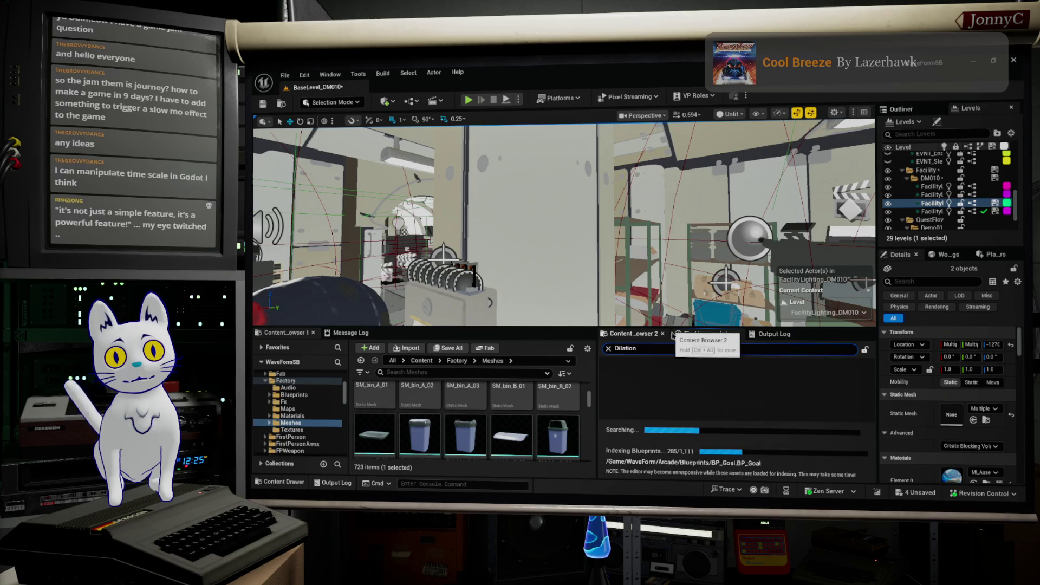
key("alt+Tab")
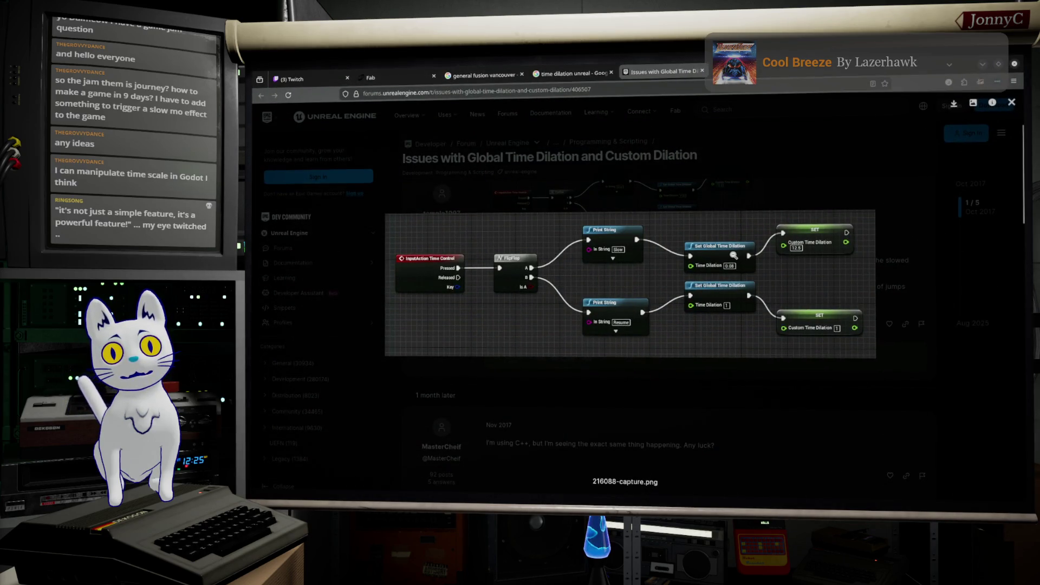
left_click(986, 64)
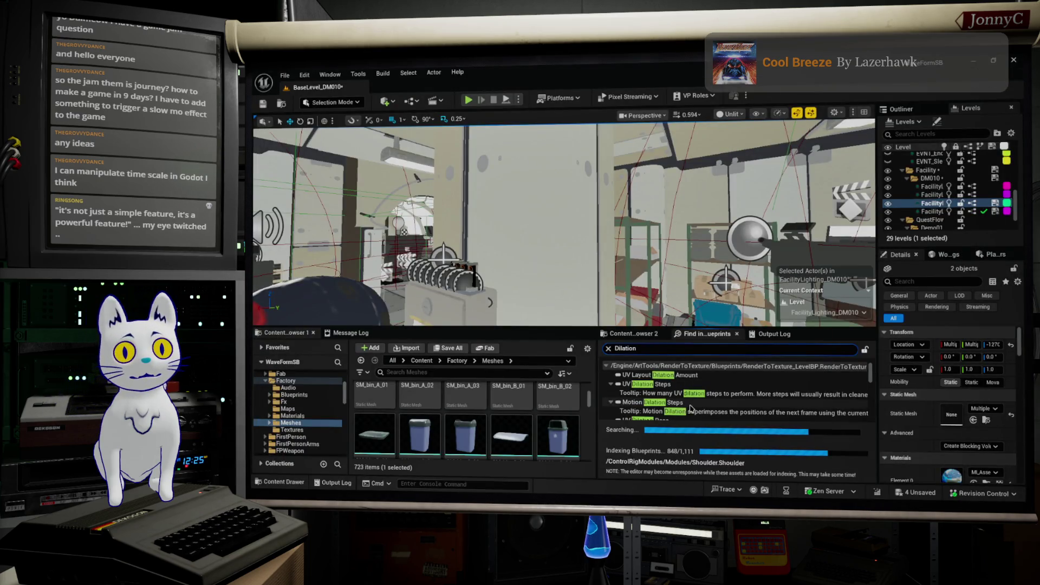
Open W_Debug_General from its Slomo New Time Dilation entry in the results
scroll(705, 402, "down", 5)
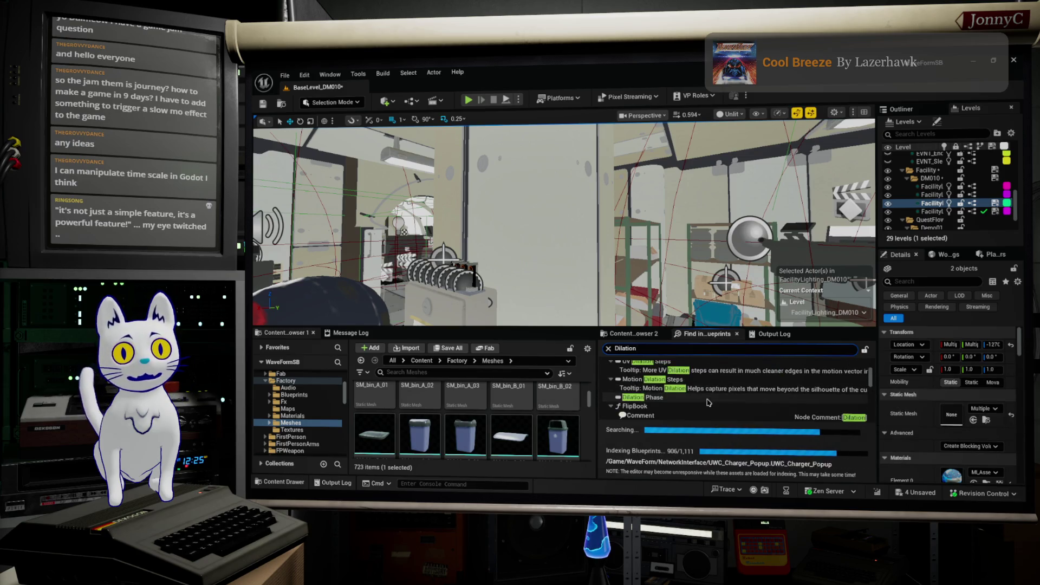
scroll(708, 402, "down", 1)
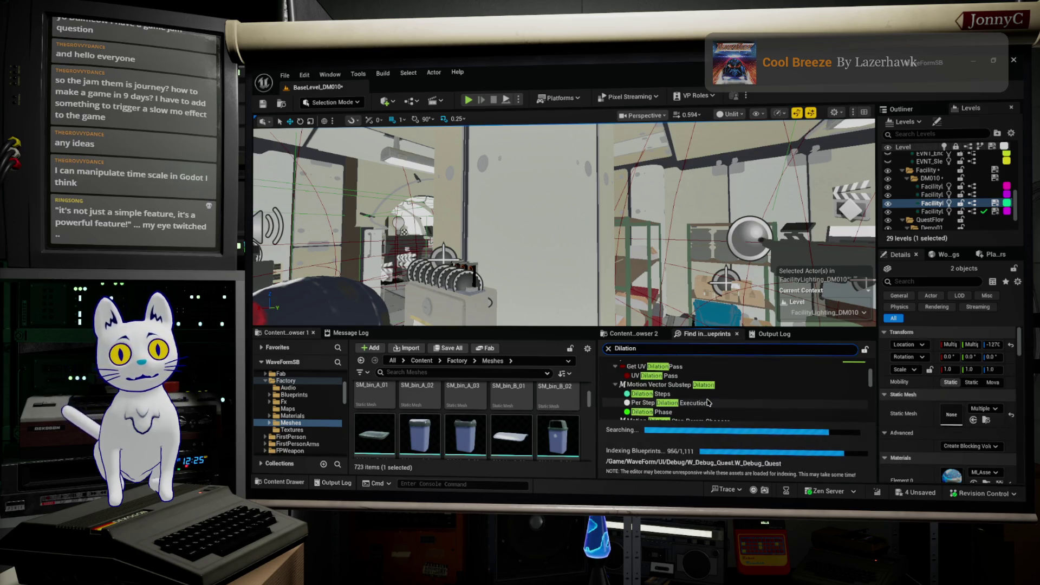
left_click(675, 413)
scroll(676, 415, "down", 2)
scroll(675, 416, "down", 4)
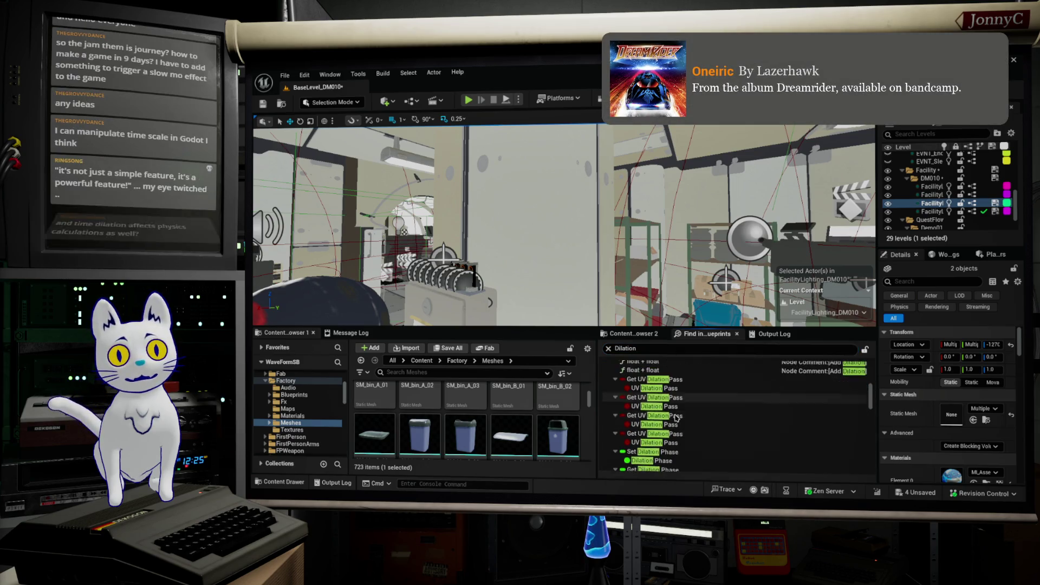
scroll(677, 417, "down", 5)
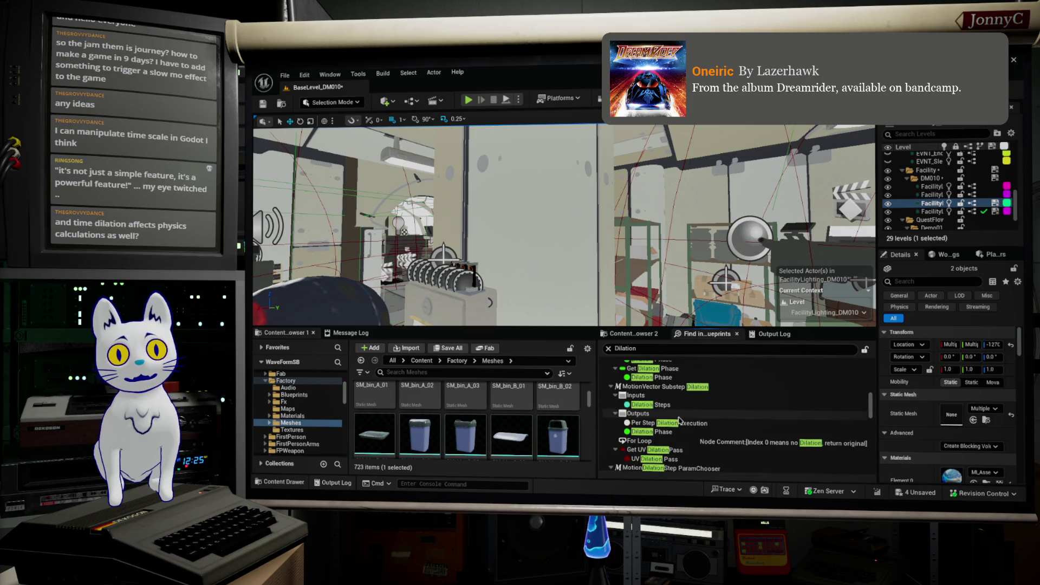
scroll(681, 420, "down", 5)
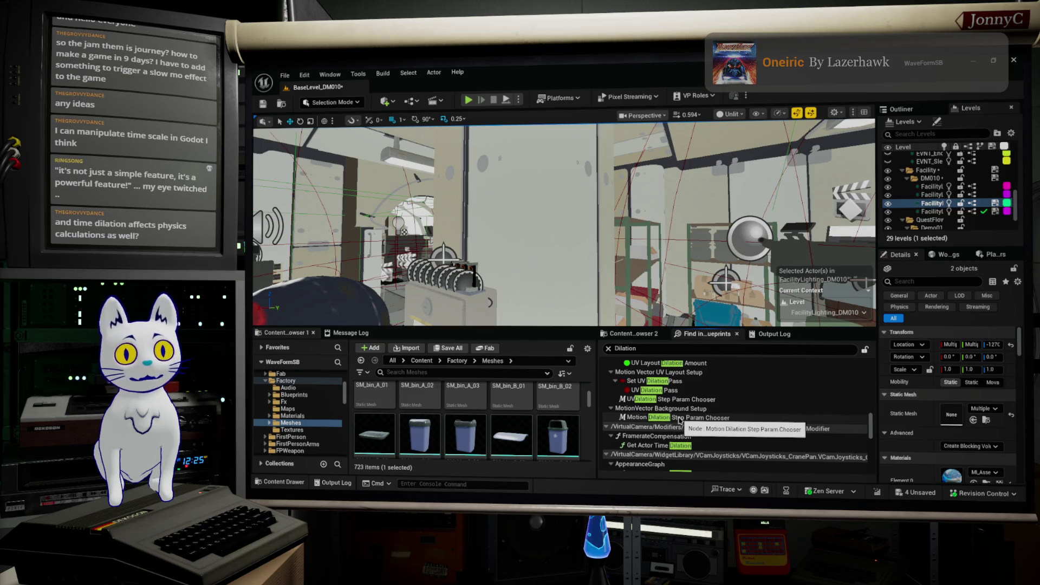
scroll(681, 419, "down", 1)
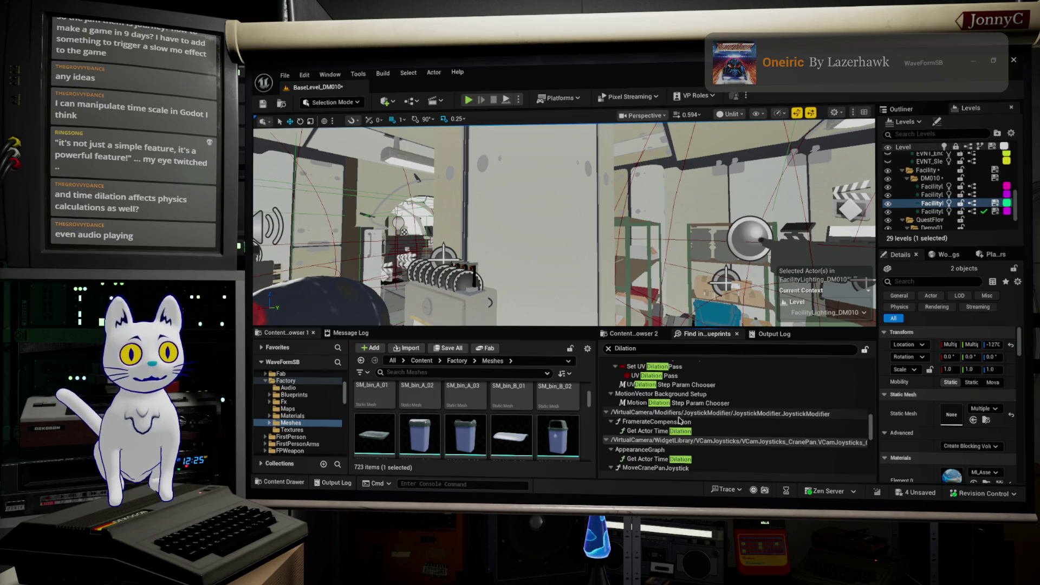
scroll(681, 420, "down", 5)
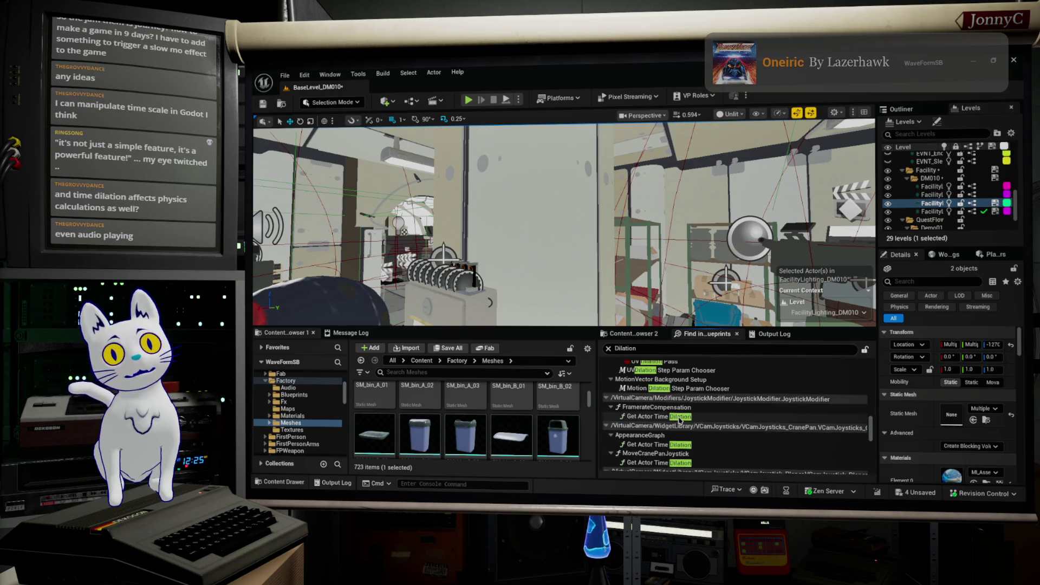
scroll(681, 420, "down", 5)
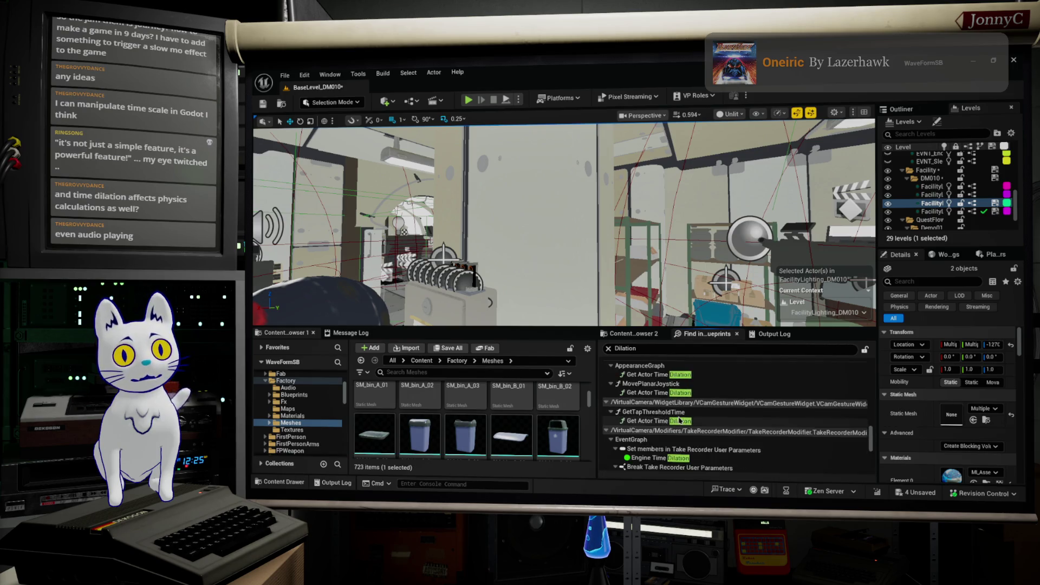
double_click(651, 464)
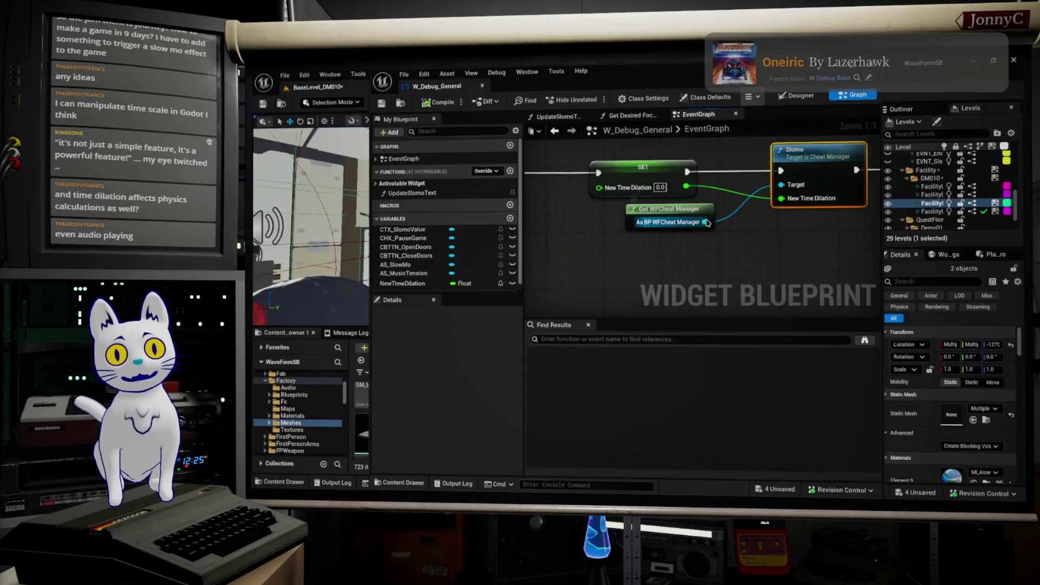
Add a Set Global Time Dilation node near the Slomo node using a 'dilation' search
left_click_drag(802, 268, 773, 270)
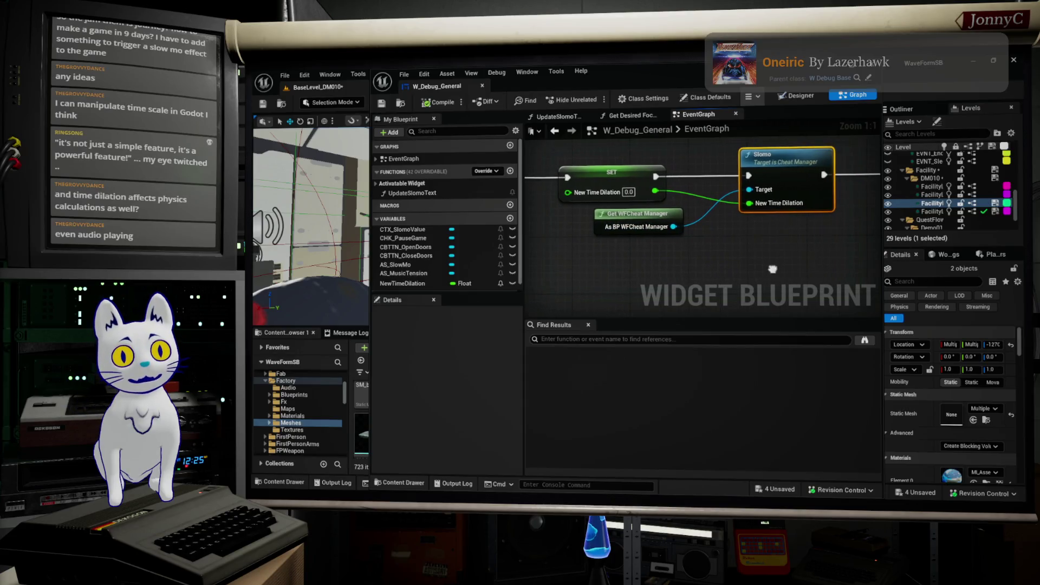
scroll(689, 237, "down", 3)
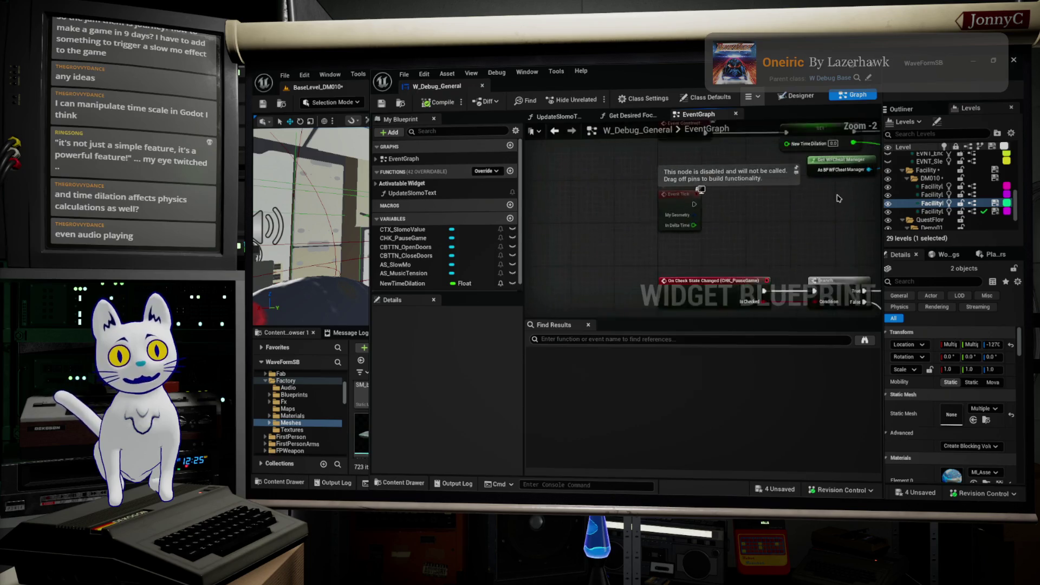
scroll(686, 229, "up", 3)
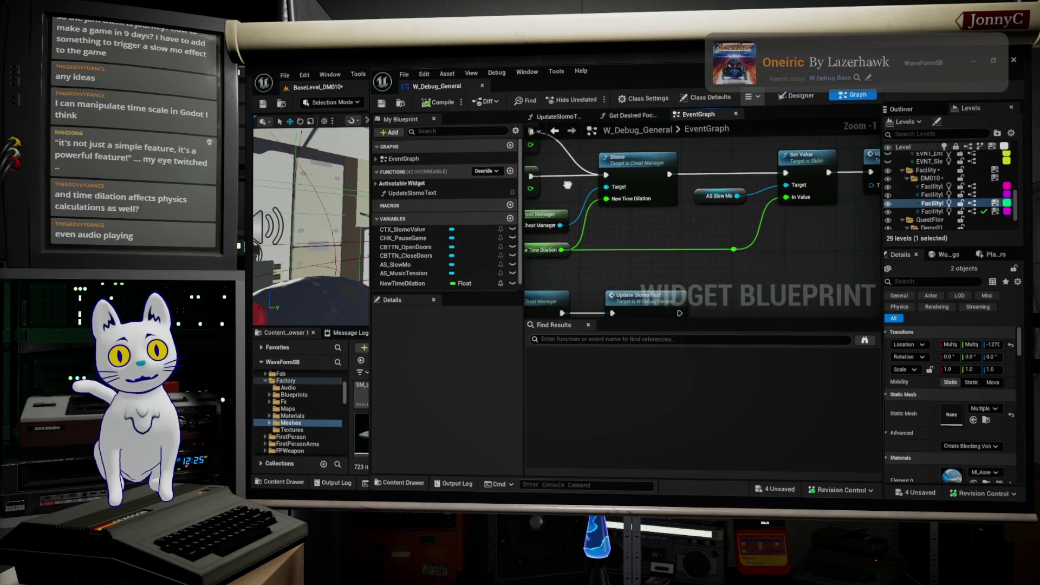
right_click(826, 266)
type("dilation")
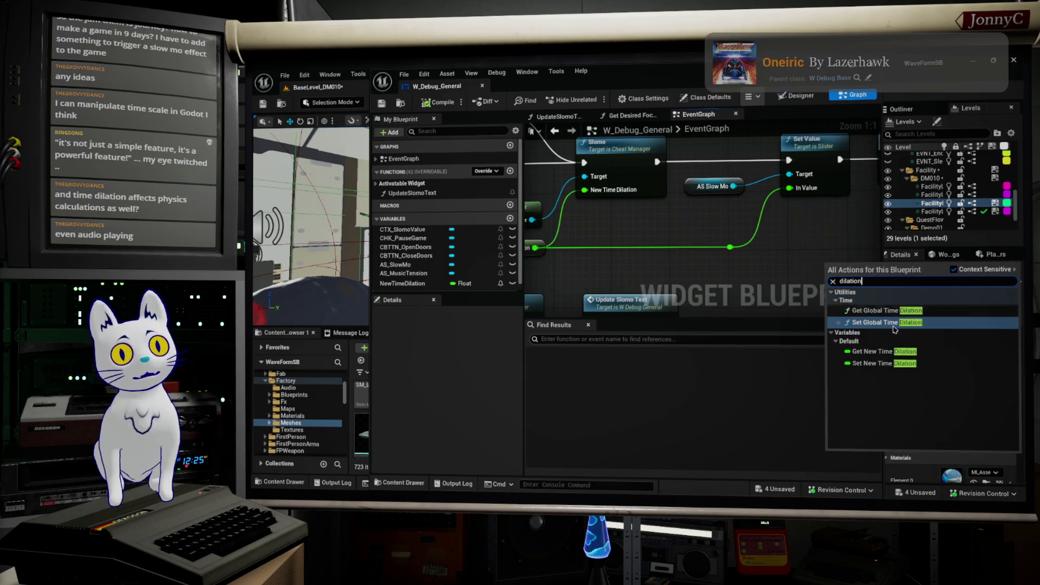
left_click(918, 327)
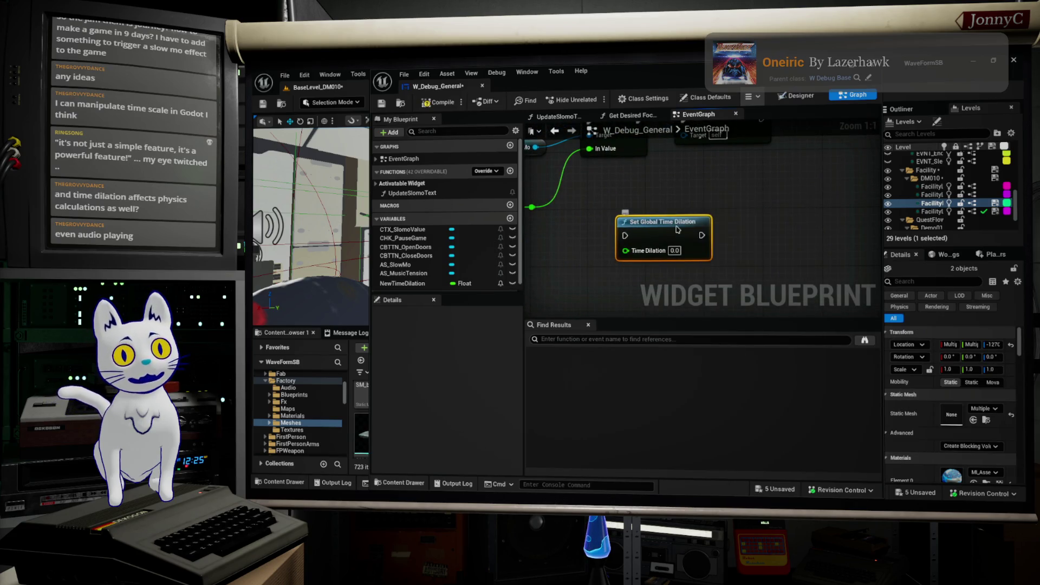
Reposition the Set Global Time Dilation node and go back to the level editor
left_click_drag(517, 201, 790, 269)
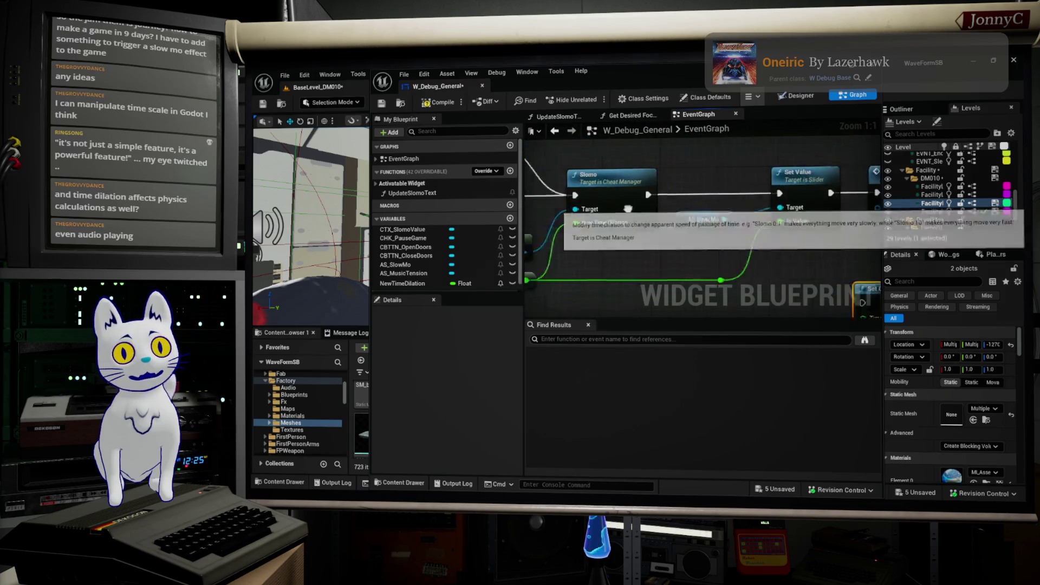
mouse_move(695, 264)
left_mouse_down()
mouse_move(531, 200)
mouse_move(524, 174)
left_mouse_up()
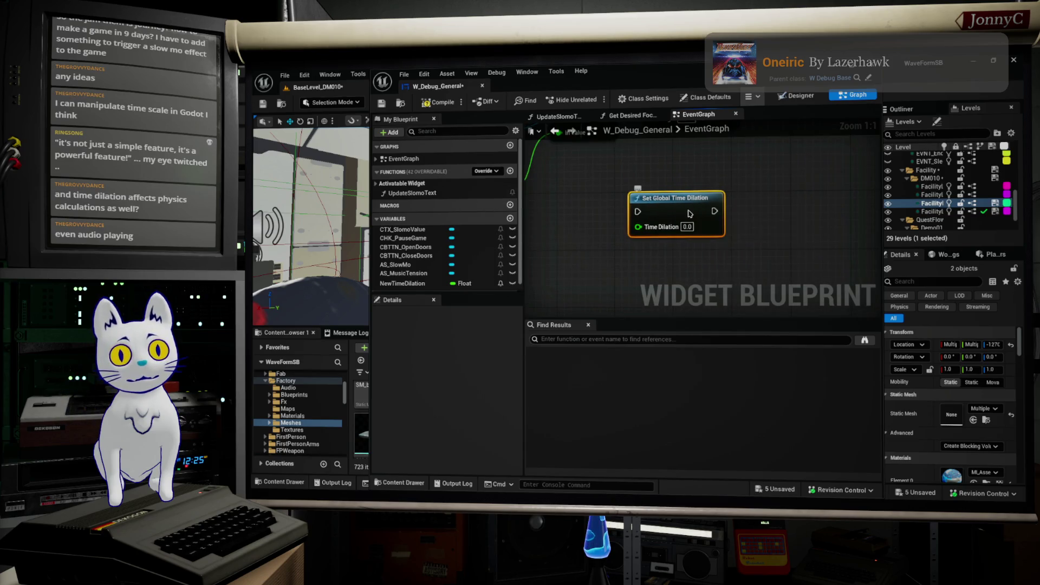
left_click_drag(688, 211, 666, 204)
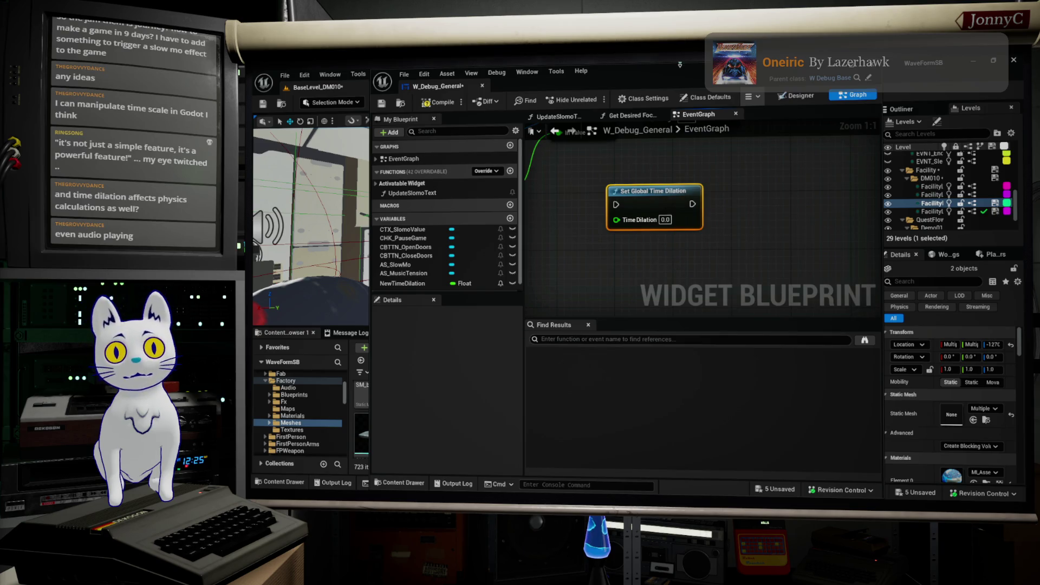
left_click(973, 60)
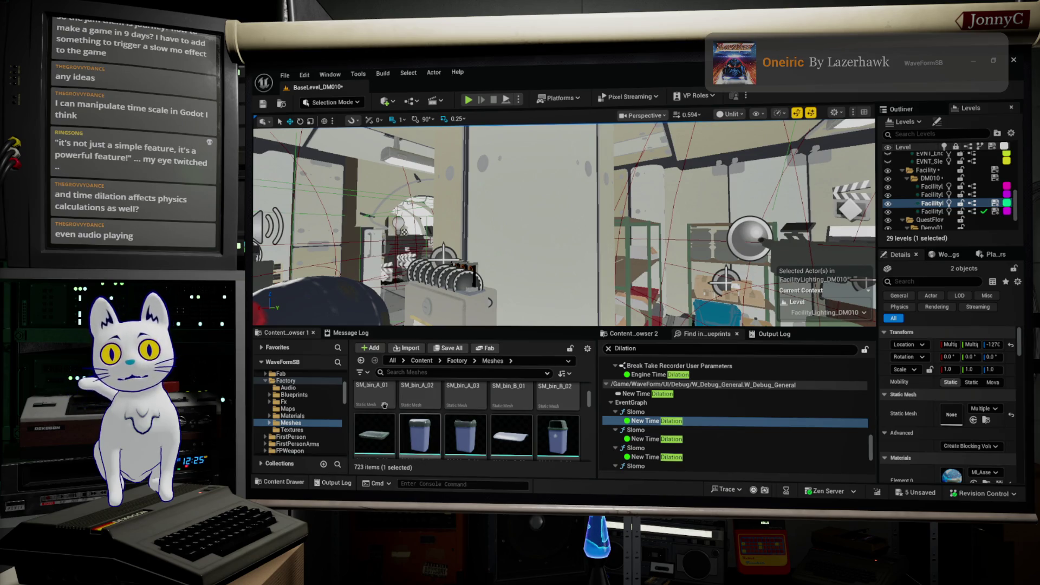
Go to the top-level Content folder and open the MUSIC folder
scroll(293, 400, "up", 5)
scroll(292, 399, "up", 5)
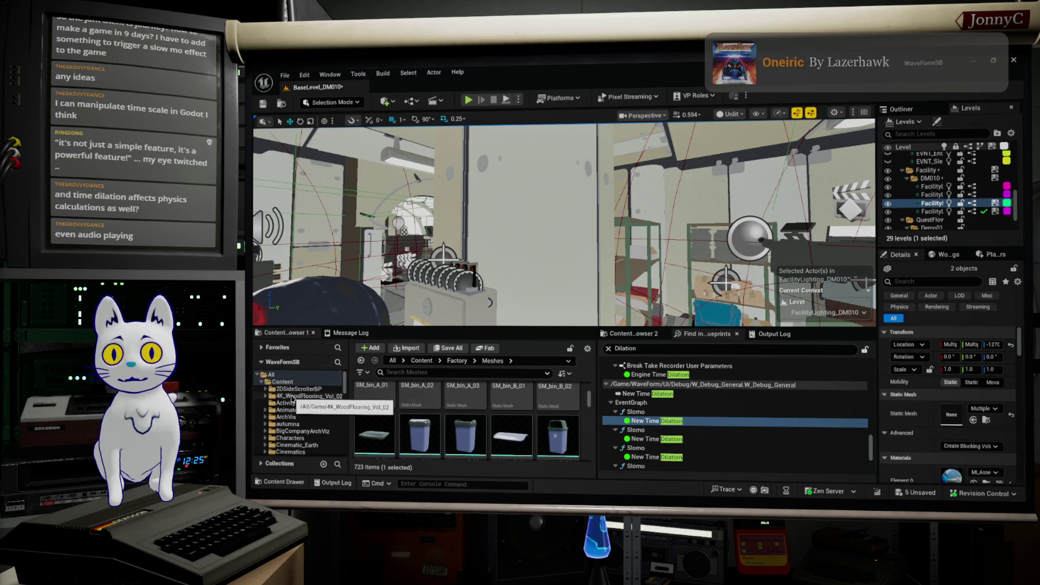
left_click(289, 382)
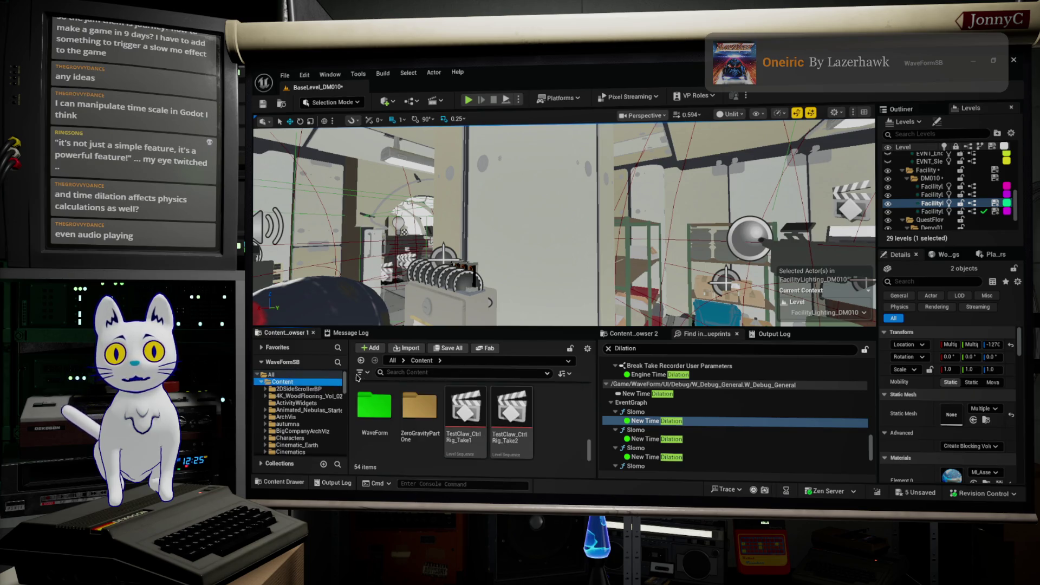
left_click(403, 374)
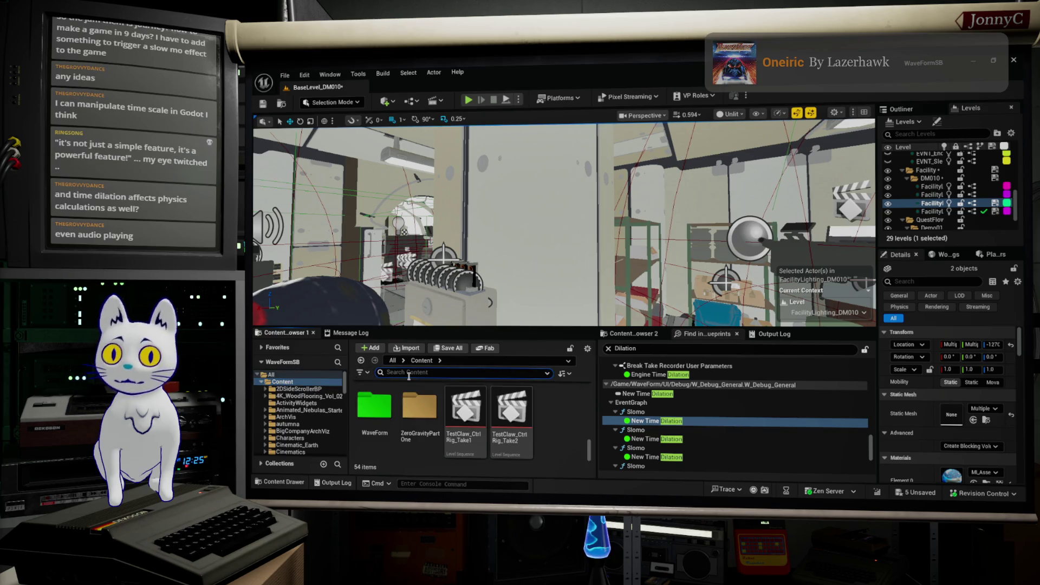
scroll(290, 411, "down", 10)
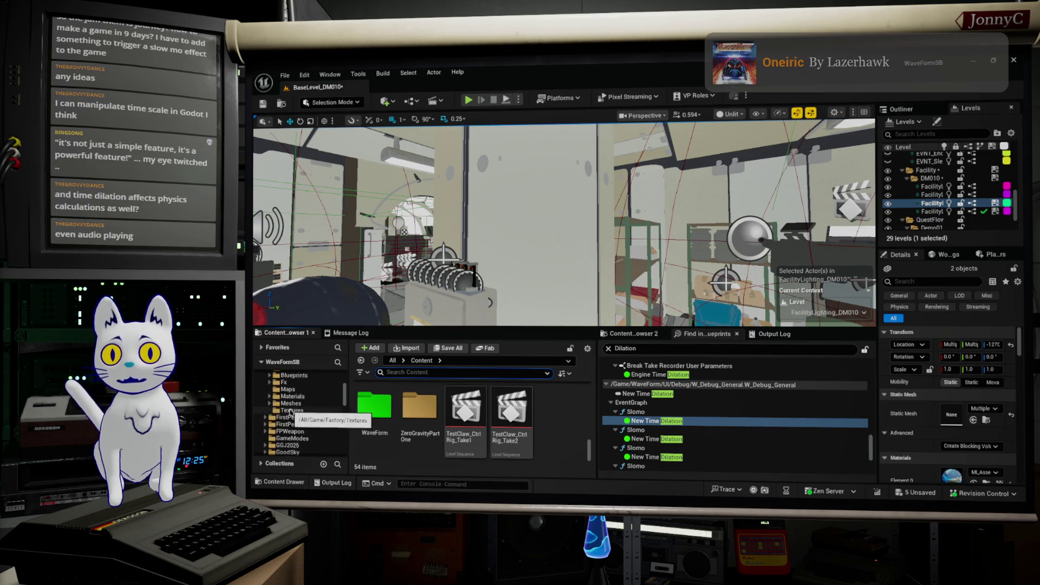
scroll(303, 431, "down", 5)
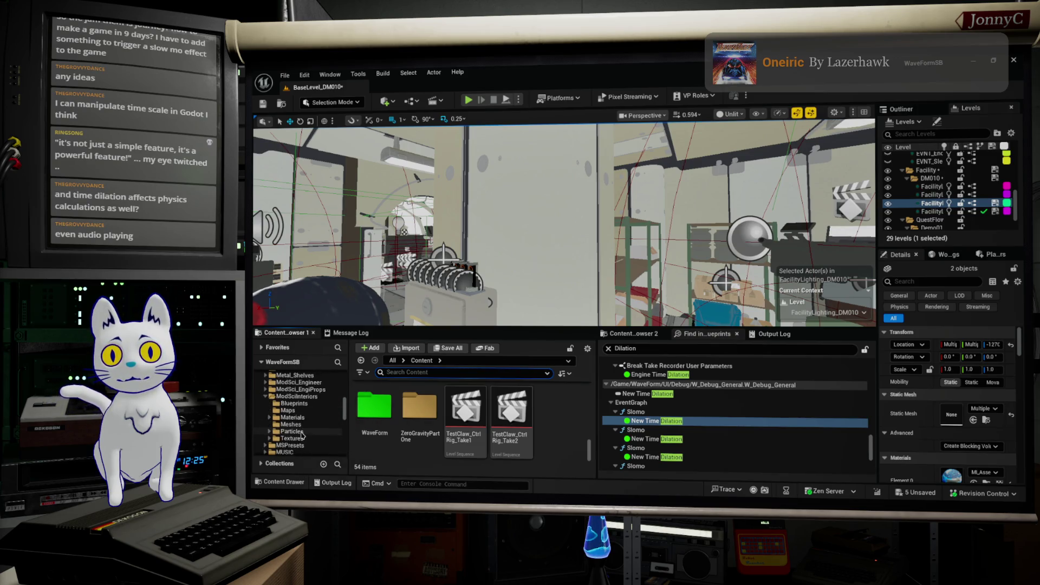
scroll(298, 395, "down", 4)
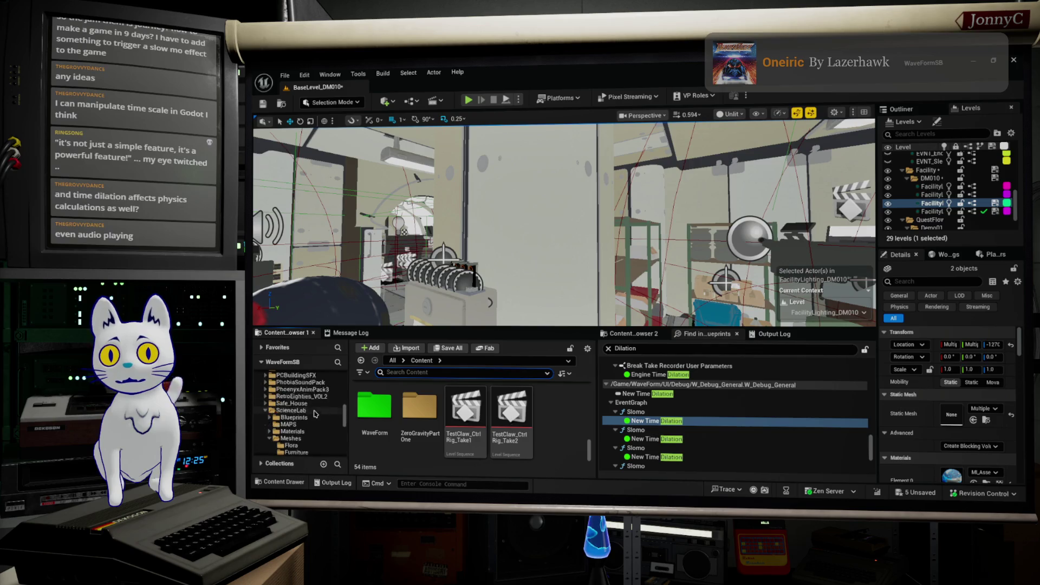
left_click(284, 410)
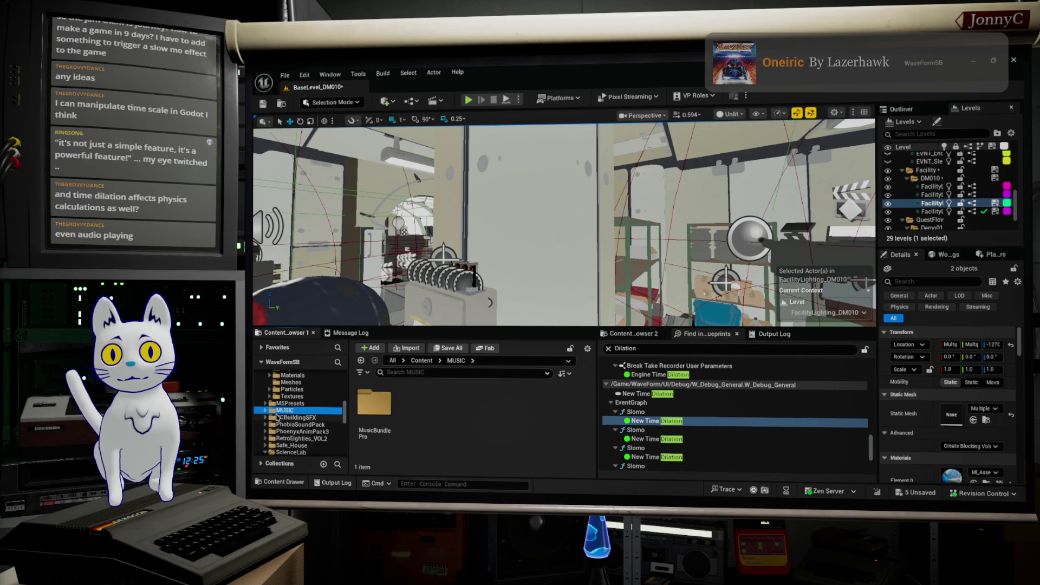
Drill into MusicBundlePro > Audio > Wavs > LOFIMusic > OldTimes
double_click(375, 404)
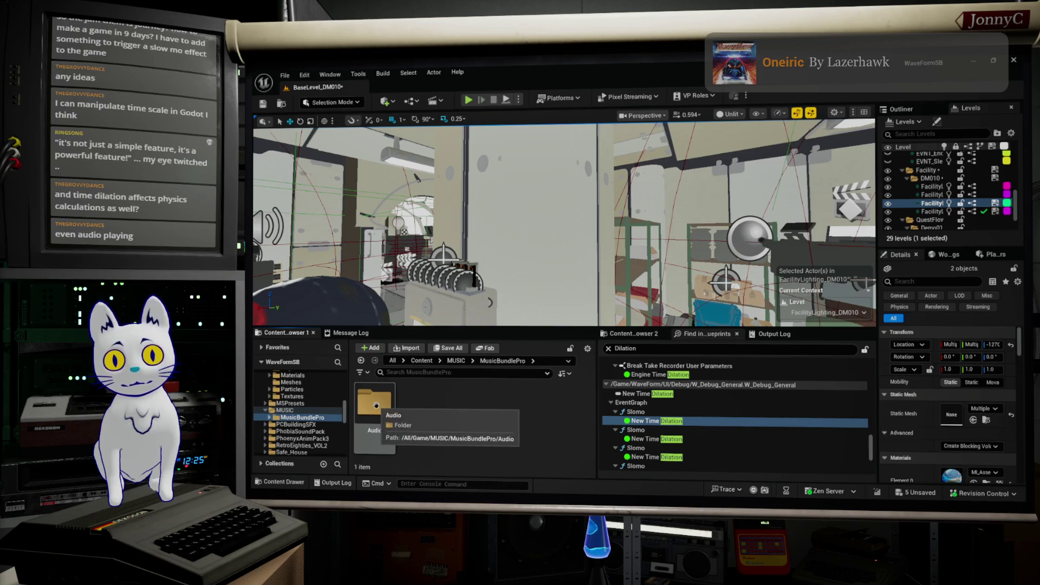
double_click(377, 405)
double_click(420, 404)
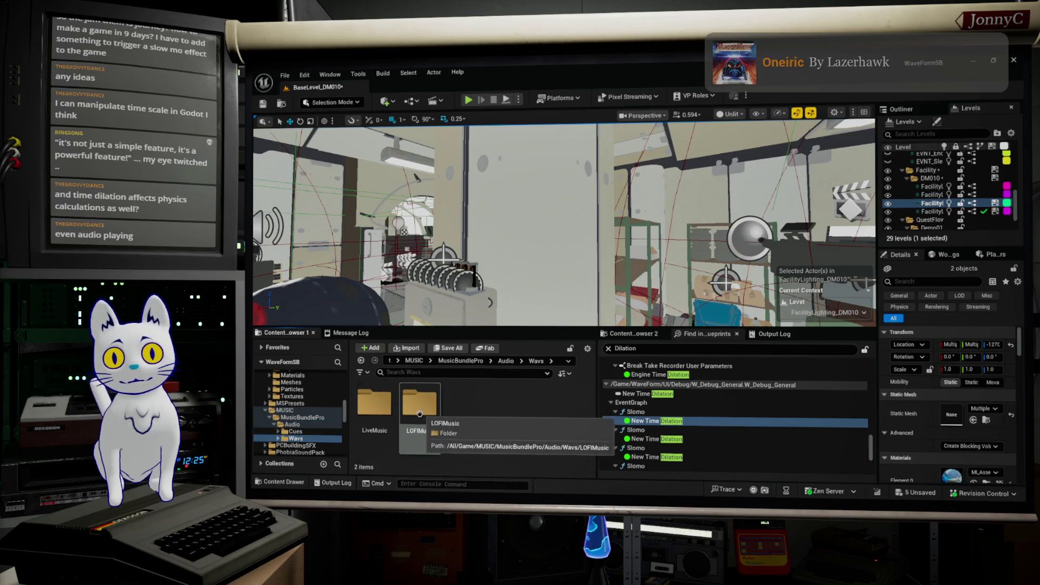
double_click(422, 405)
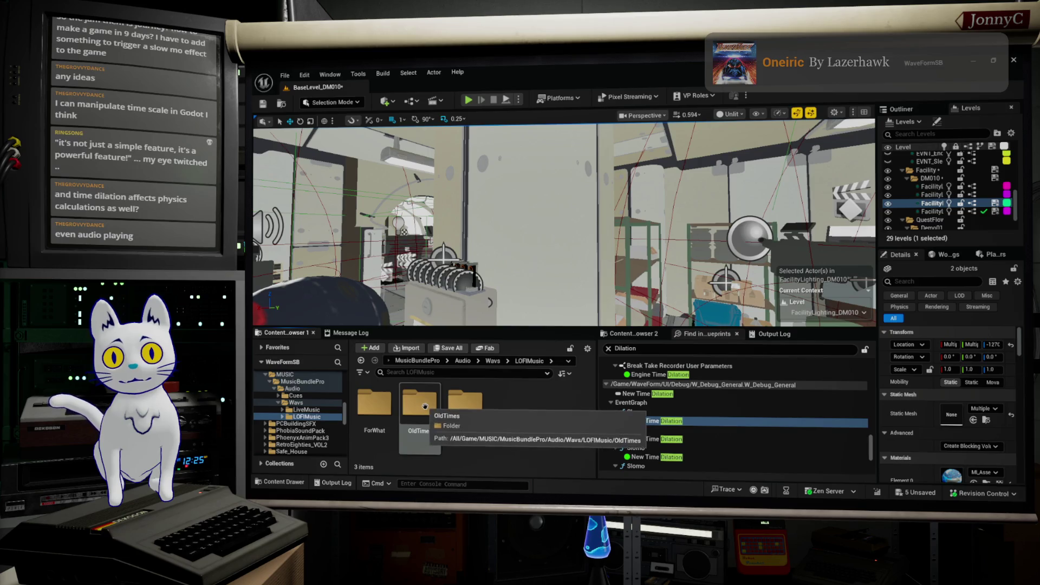
double_click(439, 410)
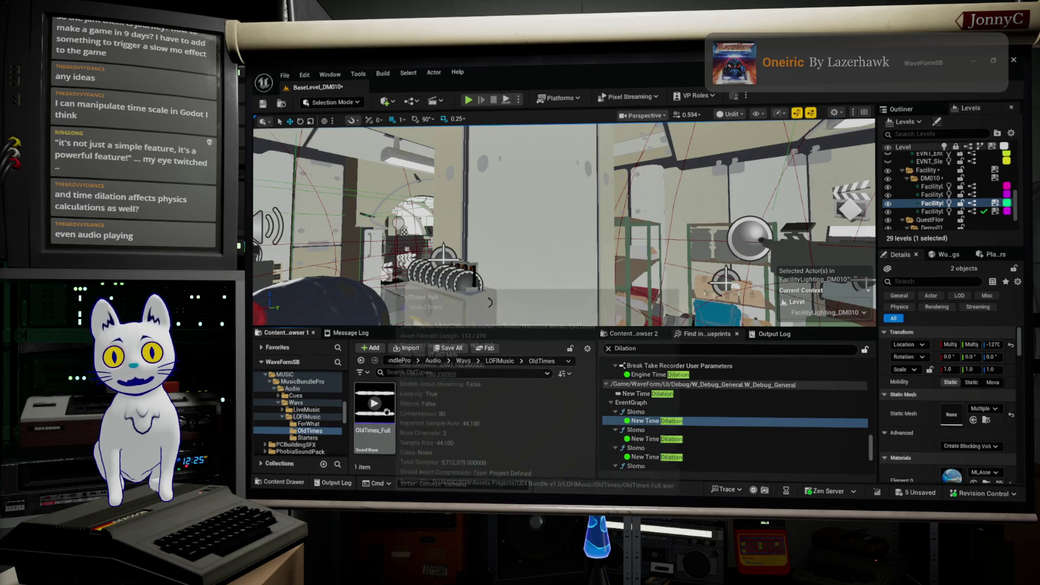
Dismiss OldTimes_Full's context menu without choosing an action and open the sound wave's editor
right_click(388, 415)
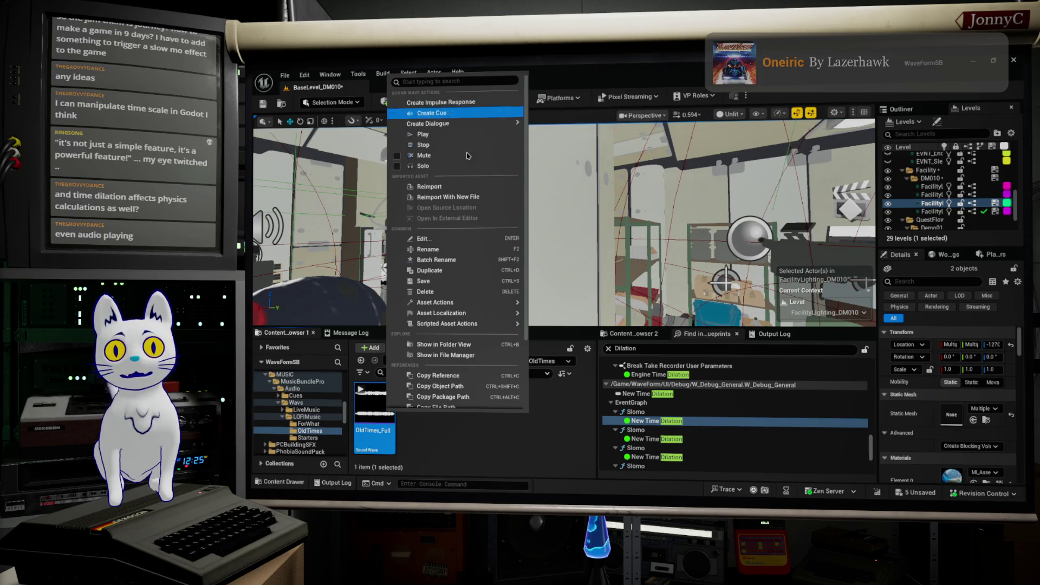
scroll(489, 370, "down", 3)
mouse_move(476, 384)
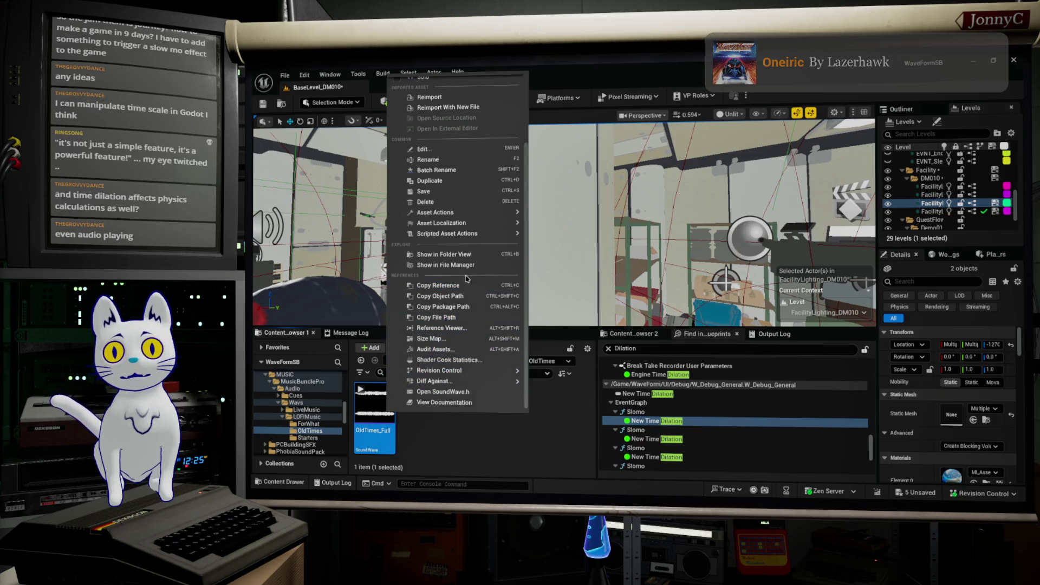
mouse_move(471, 241)
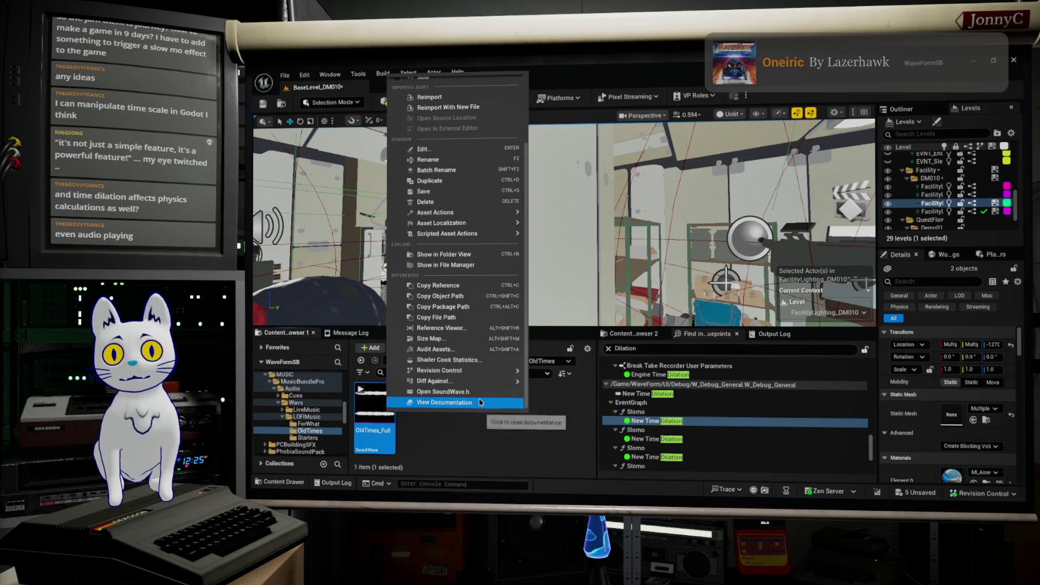
scroll(479, 376, "up", 3)
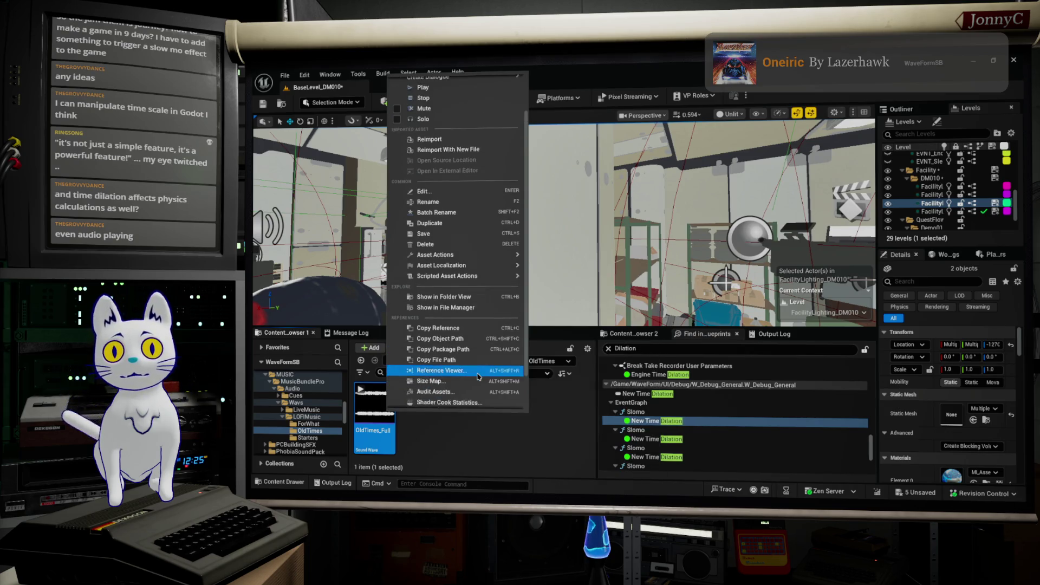
scroll(479, 376, "up", 1)
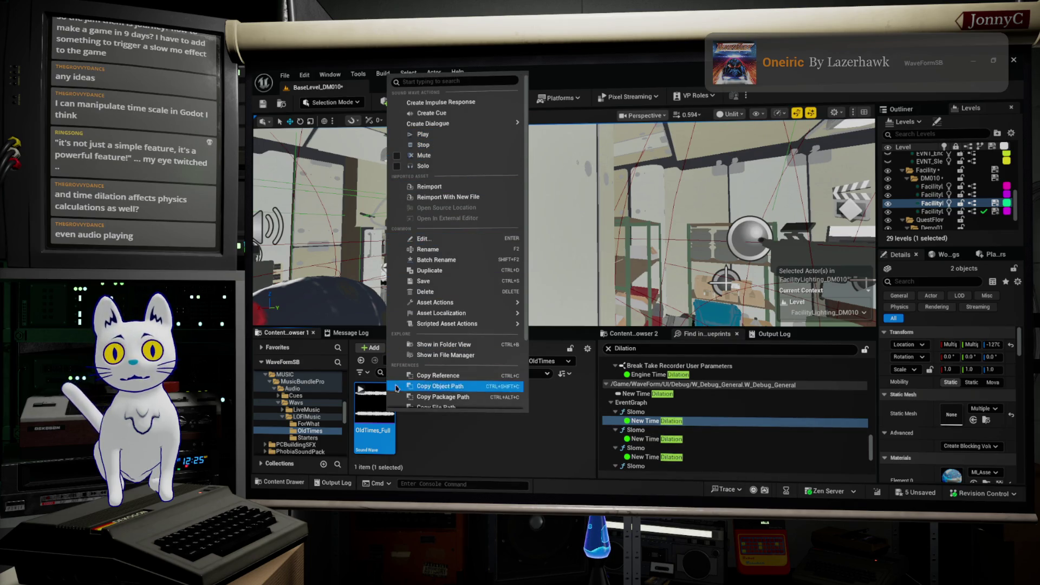
left_click(378, 421)
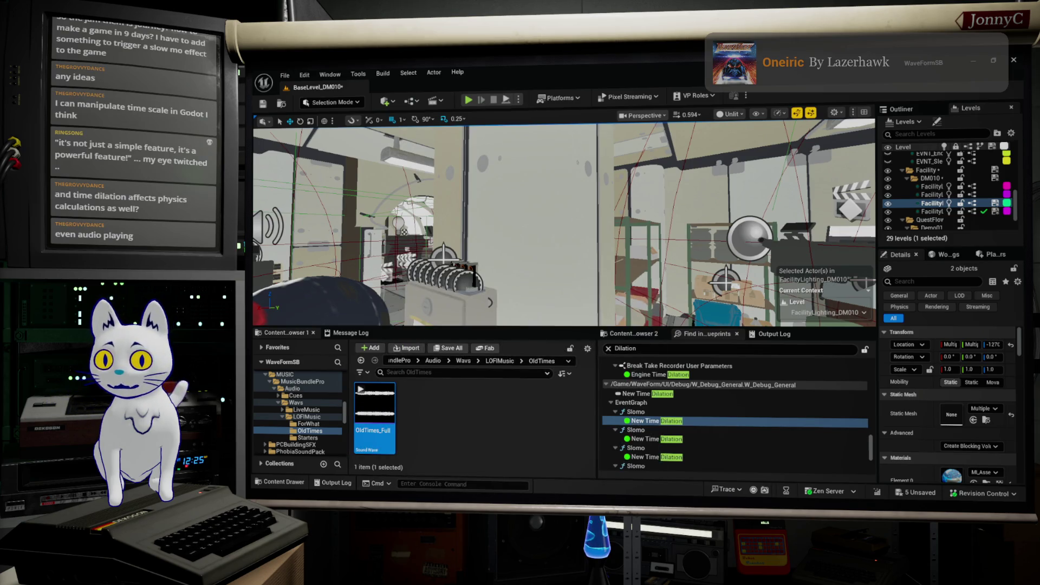
key("Return")
type("t")
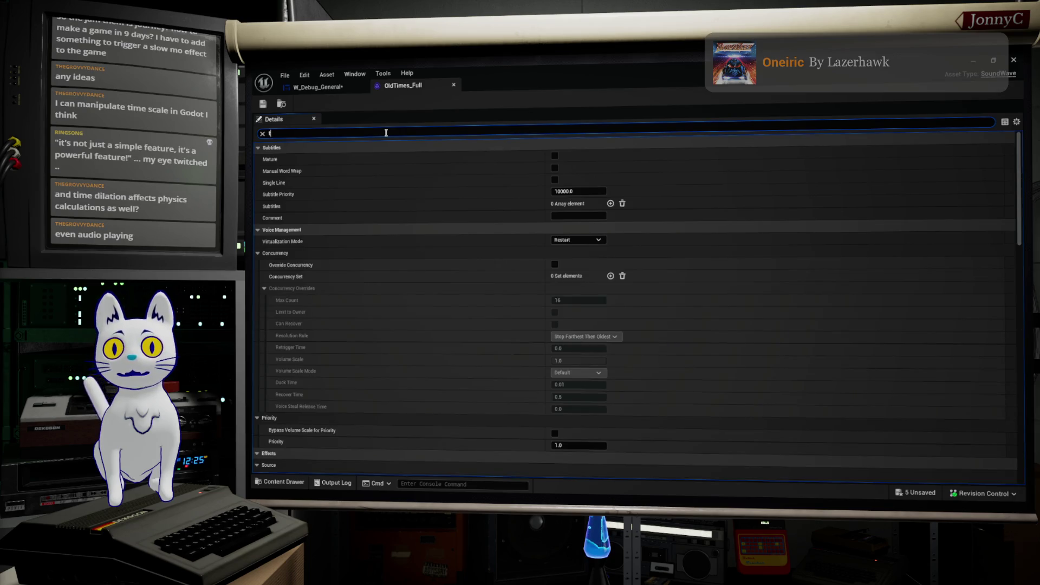
Filter OldTimes_Full's Details for 'time', close its editor, and right-click the asset
type("ime")
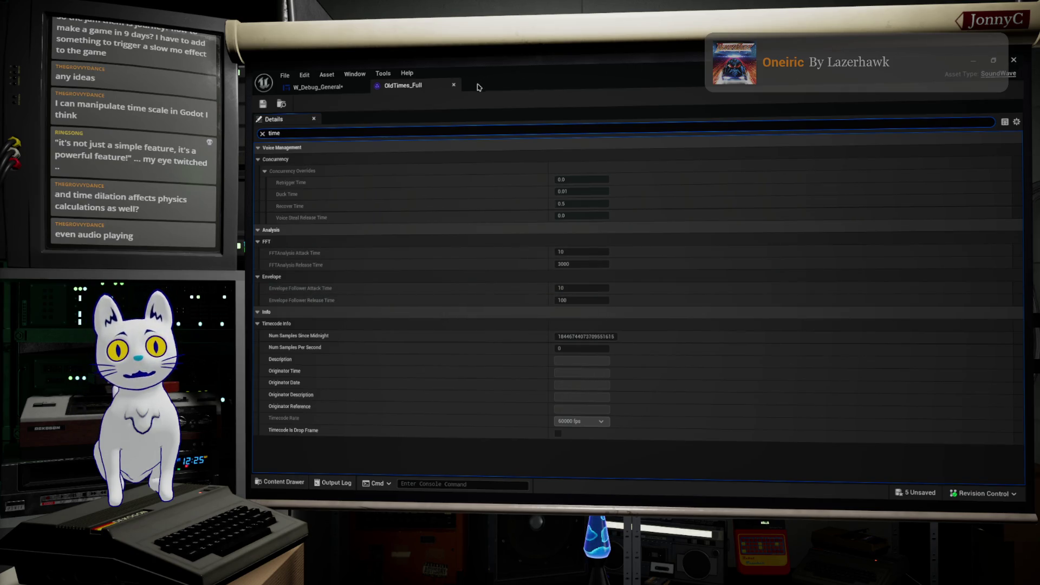
left_click(454, 85)
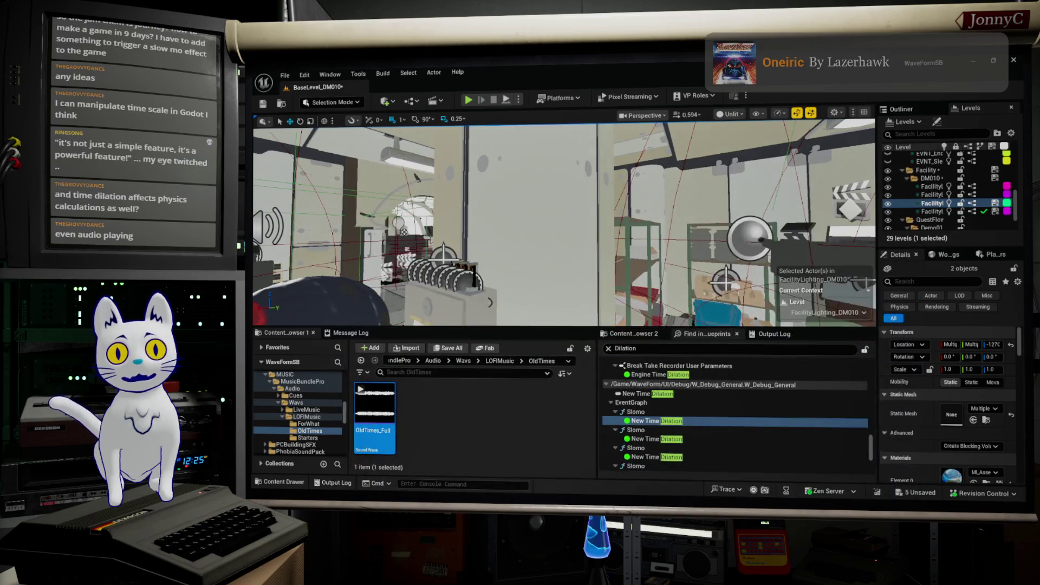
right_click(375, 413)
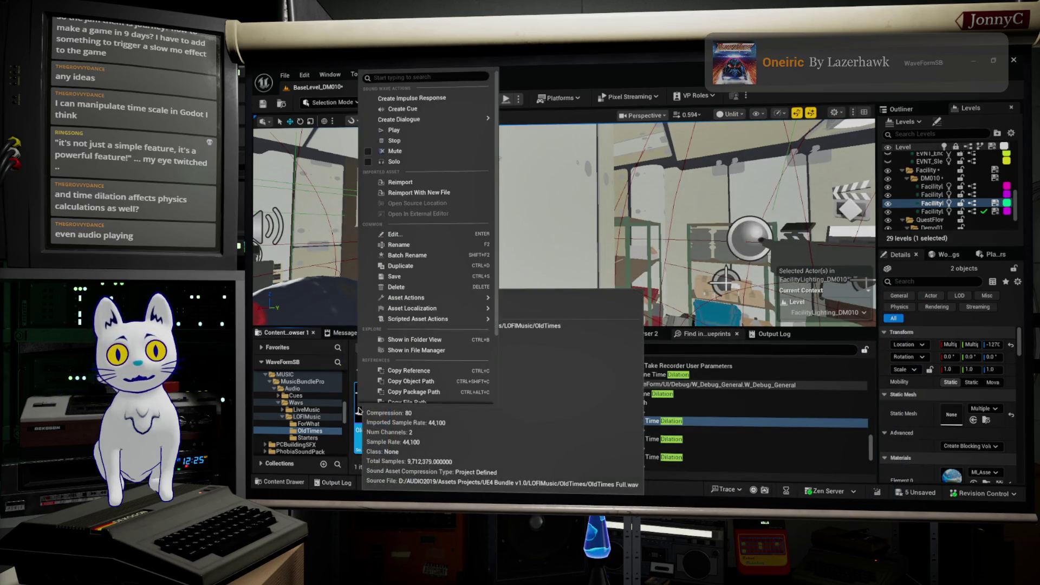
Open OldTimes_Full's Reference Viewer, recentre on OldTimes_Full_Cue, and choose Edit on it
mouse_move(442, 305)
scroll(443, 325, "down", 3)
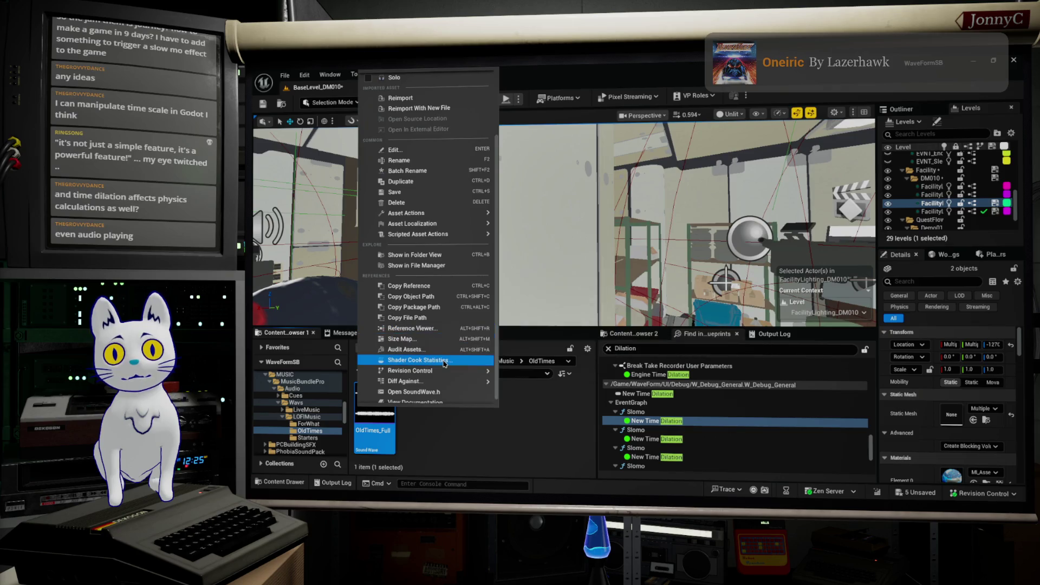
left_click(456, 332)
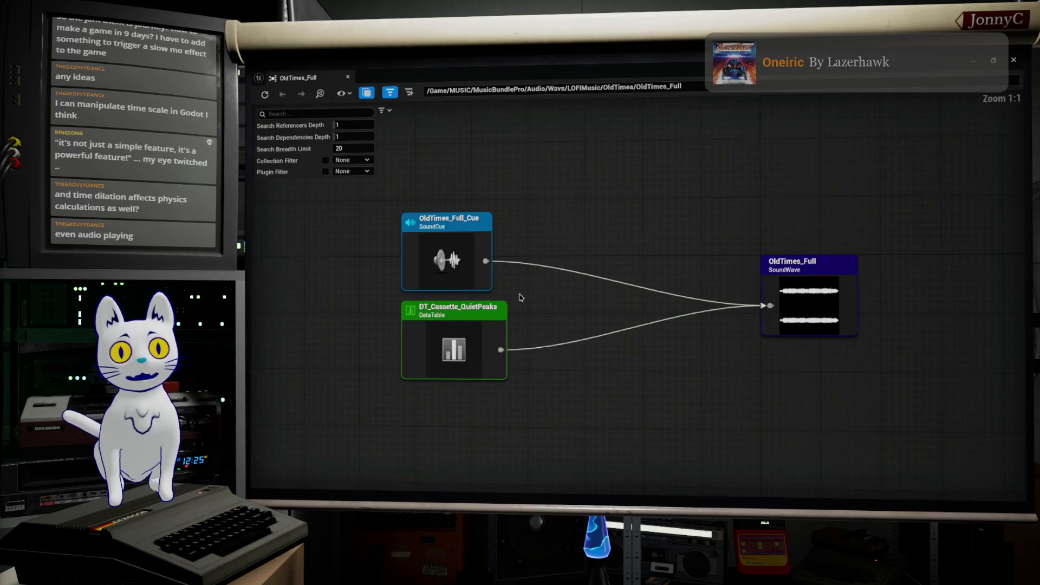
double_click(466, 268)
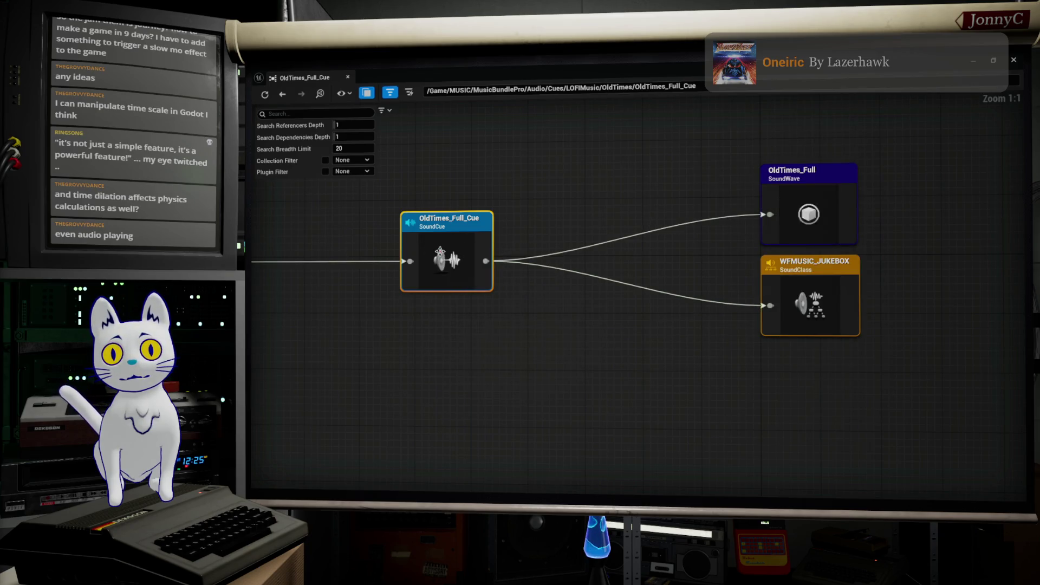
right_click(440, 251)
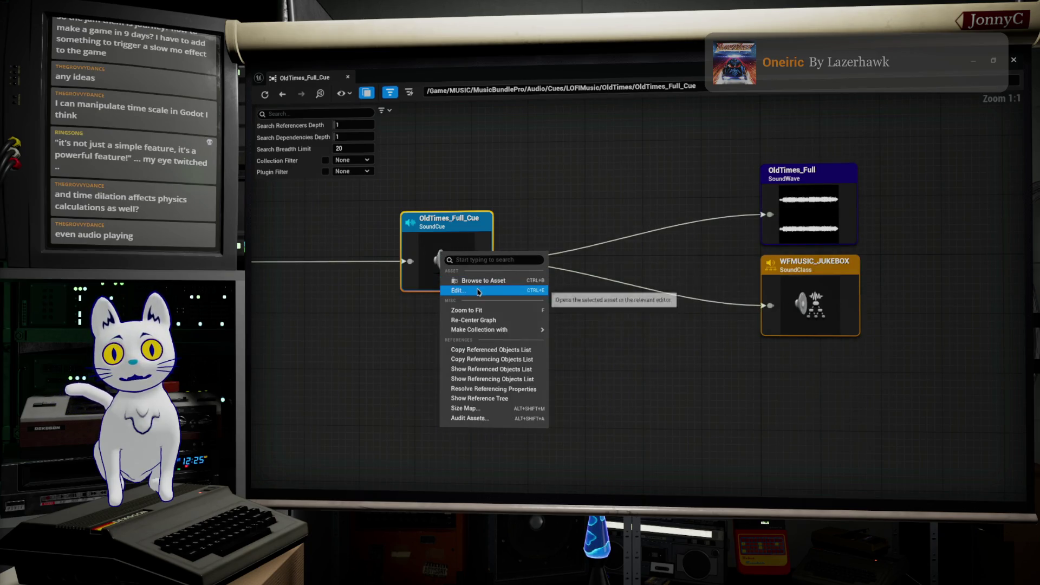
left_click(510, 68)
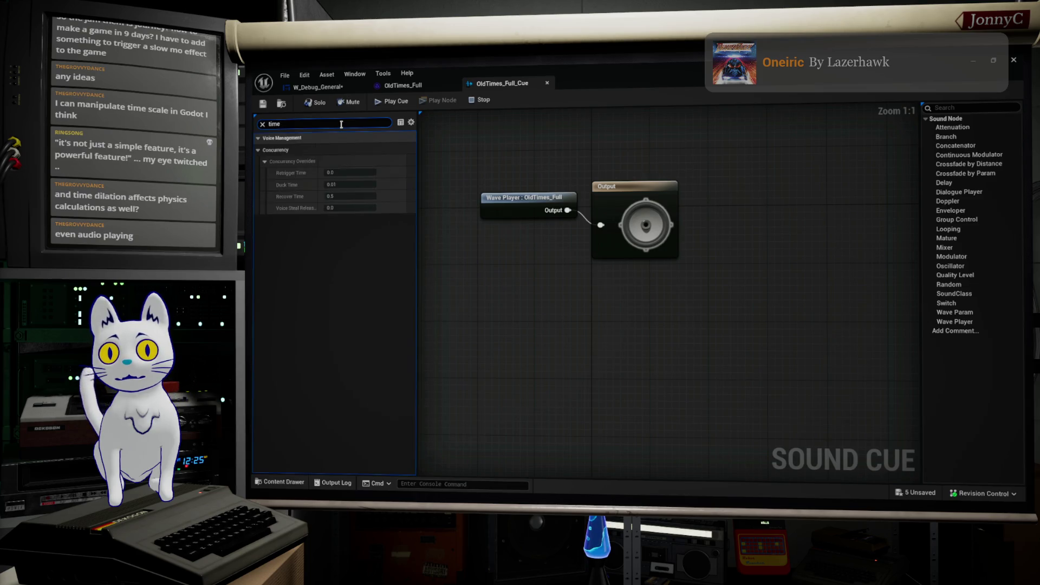
key("BackSpace")
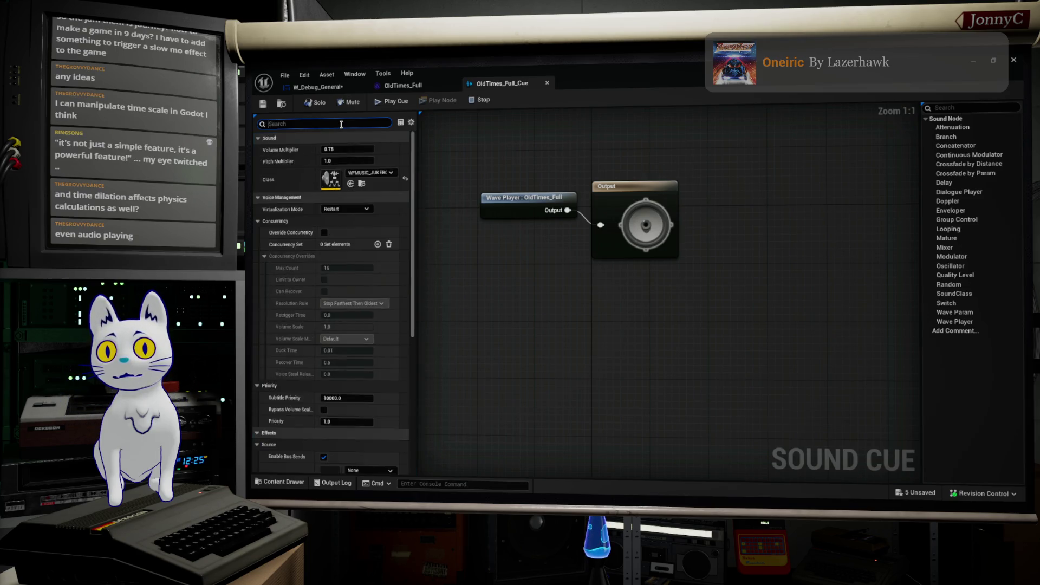
type("duk")
key("BackSpace")
key("BackSpace")
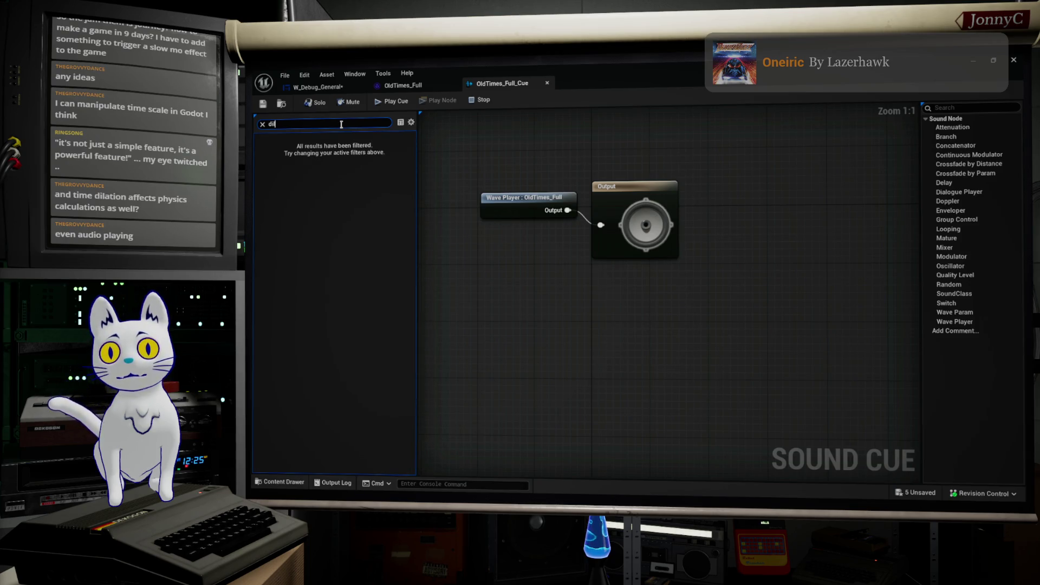
key("BackSpace")
key("BackSpace")
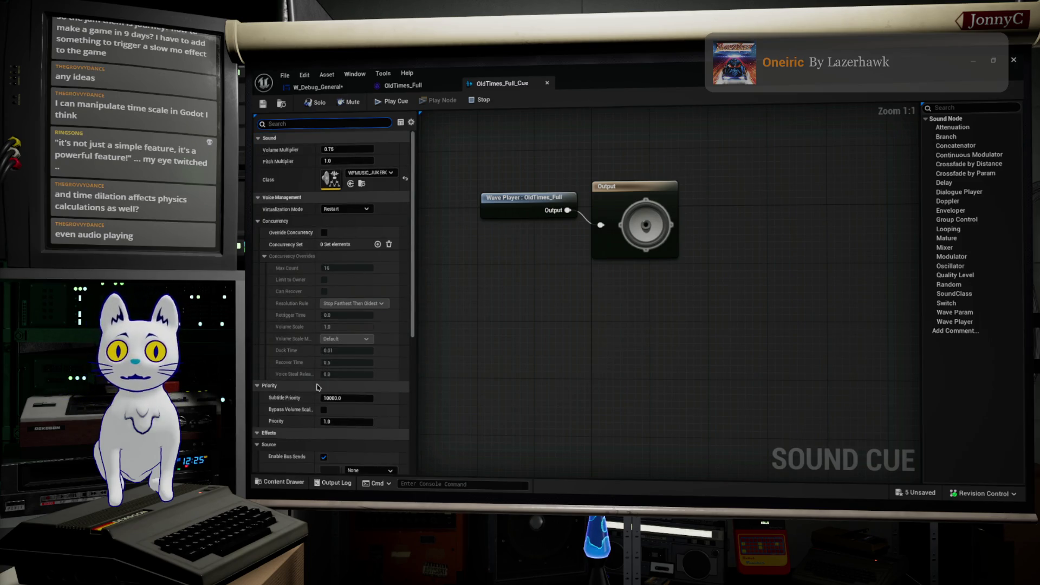
scroll(318, 387, "down", 5)
scroll(318, 386, "down", 5)
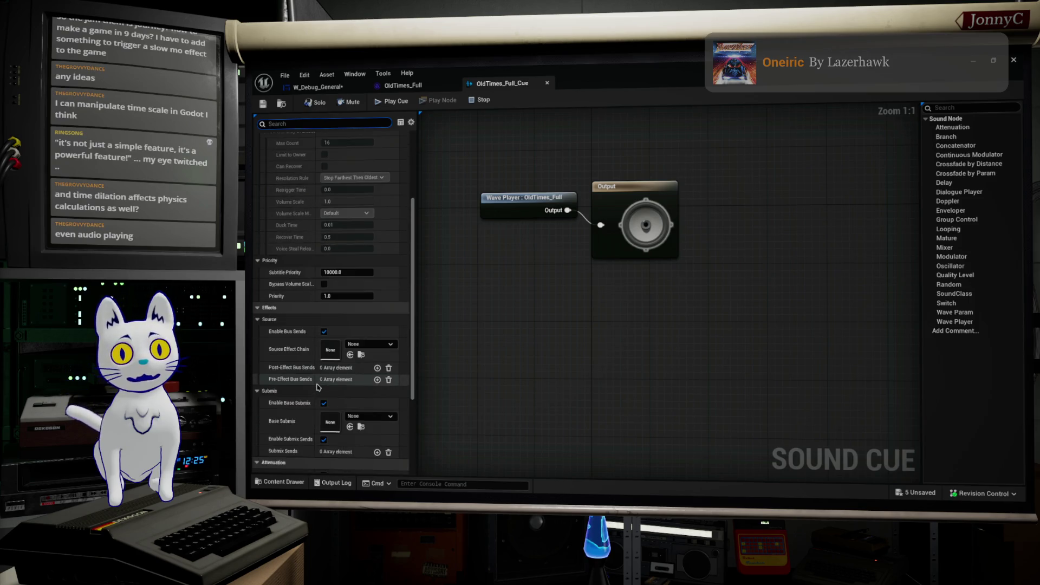
scroll(318, 387, "down", 6)
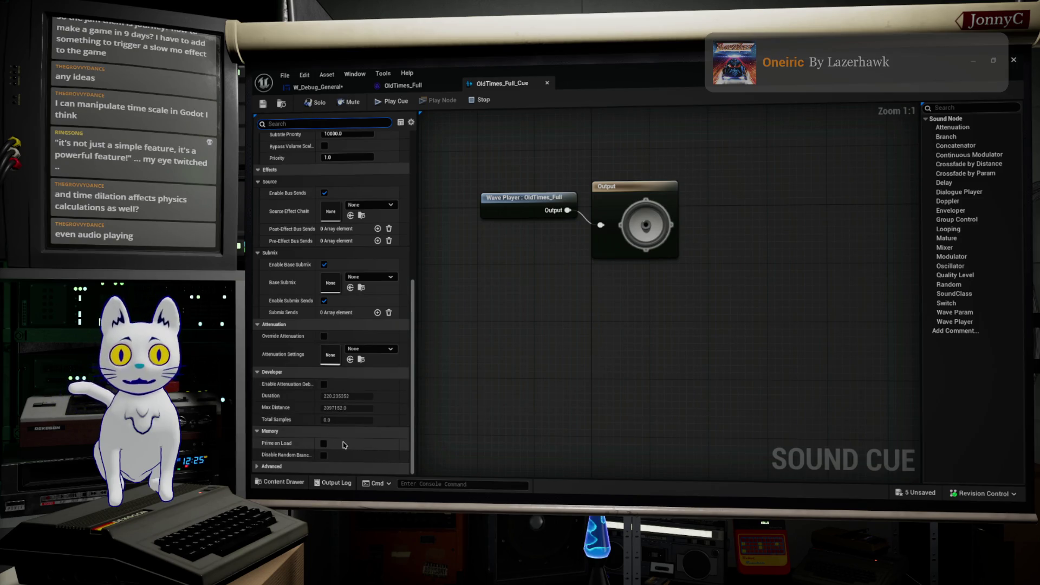
scroll(343, 445, "up", 15)
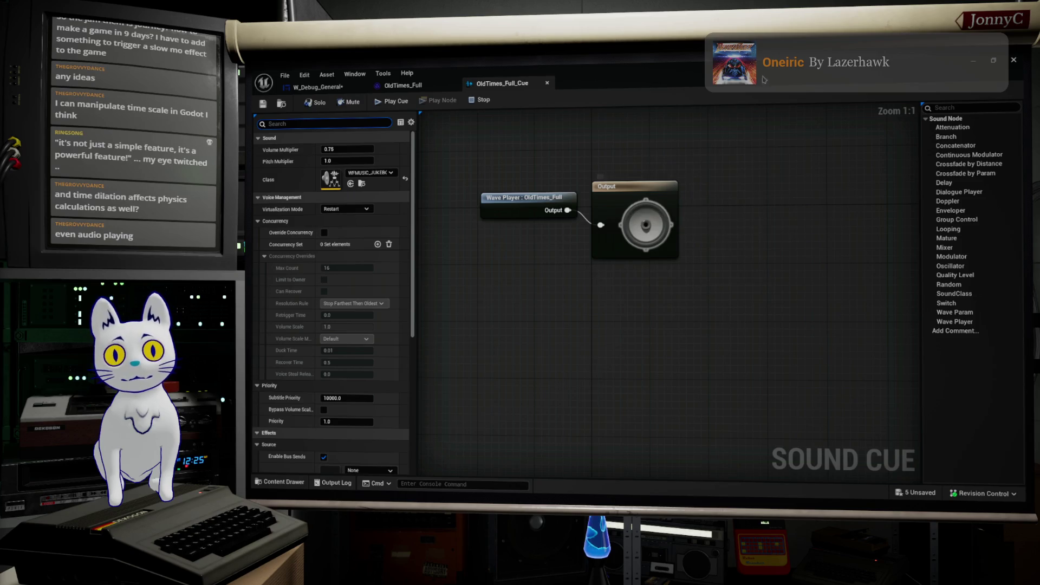
Return to W_Debug_General's EventGraph, select the Slomo node, and briefly check VS Code
left_click(319, 87)
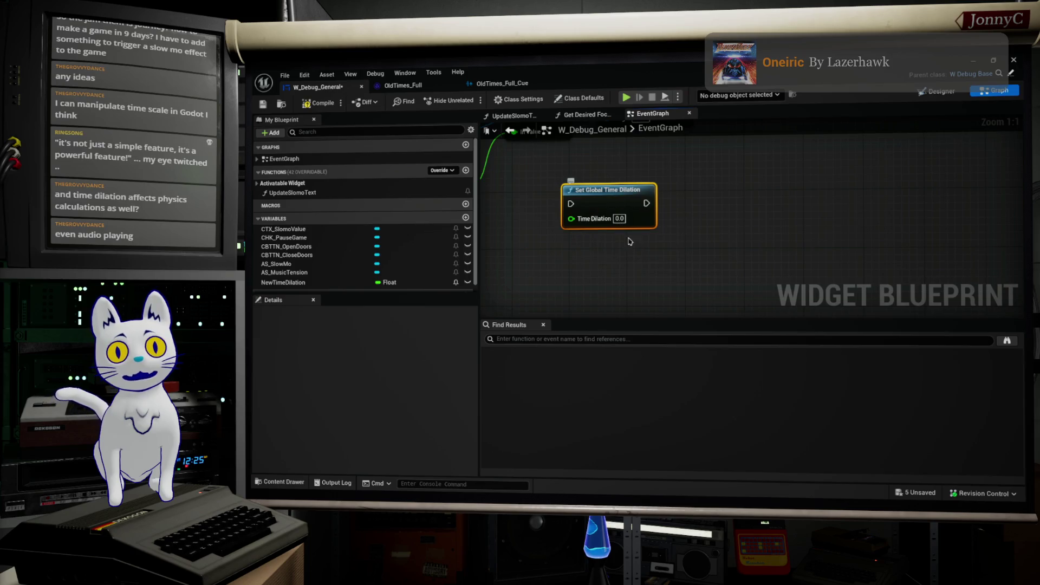
left_click_drag(630, 247, 734, 297)
left_click_drag(748, 304, 743, 301)
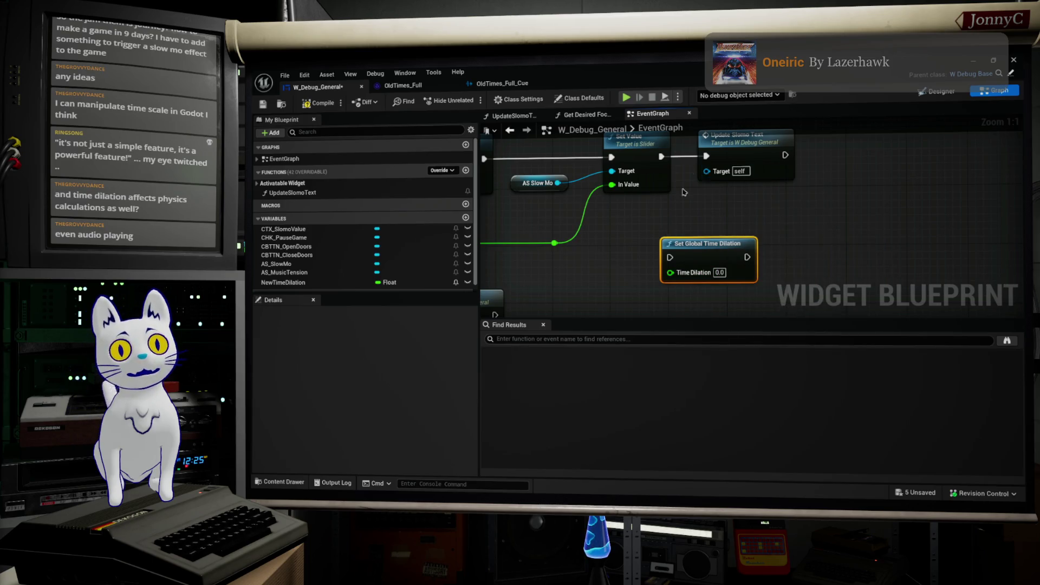
mouse_move(511, 176)
left_mouse_down()
mouse_move(526, 228)
mouse_move(723, 190)
left_mouse_up()
left_click(658, 182)
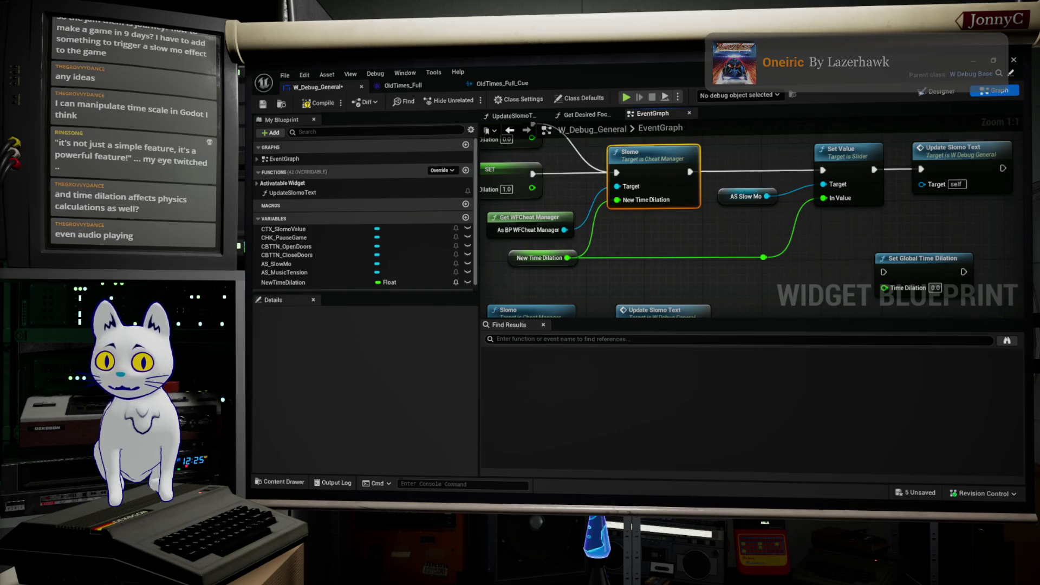
key("alt+Tab")
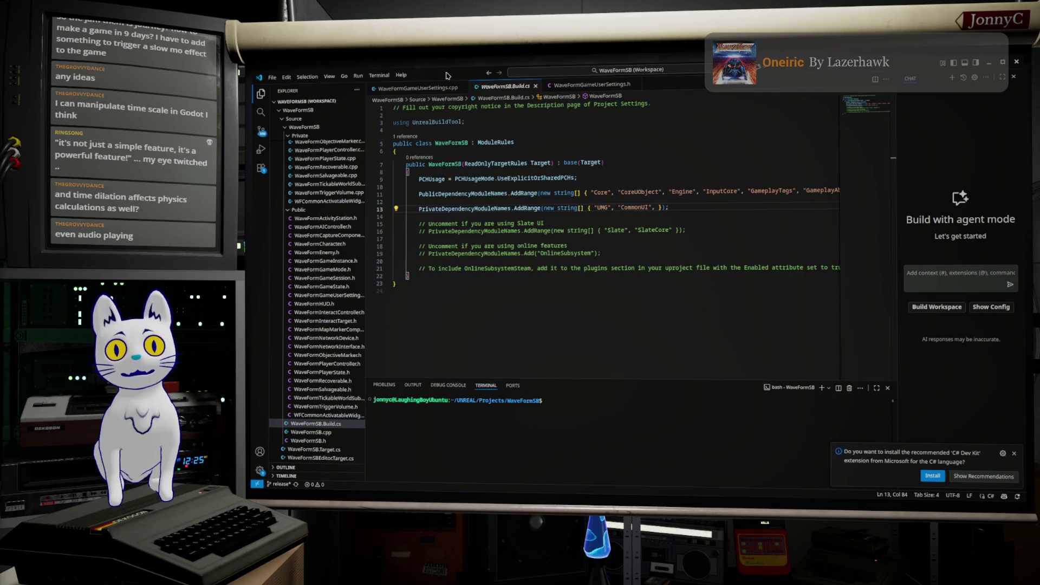
key("alt+Tab")
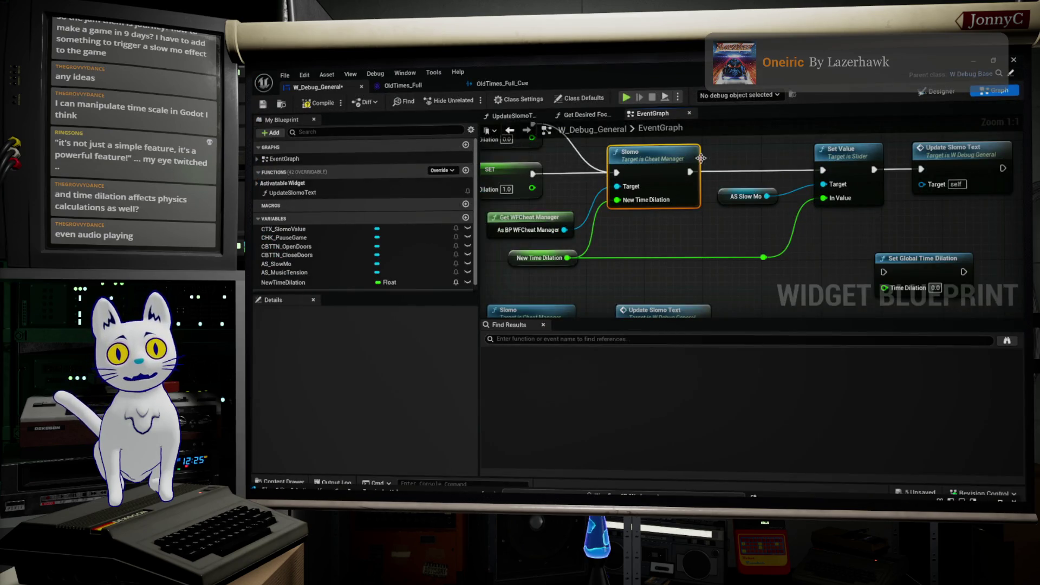
Search all actions for 'custom dil' with Context Sensitive off and place the time dilation node
right_click(827, 241)
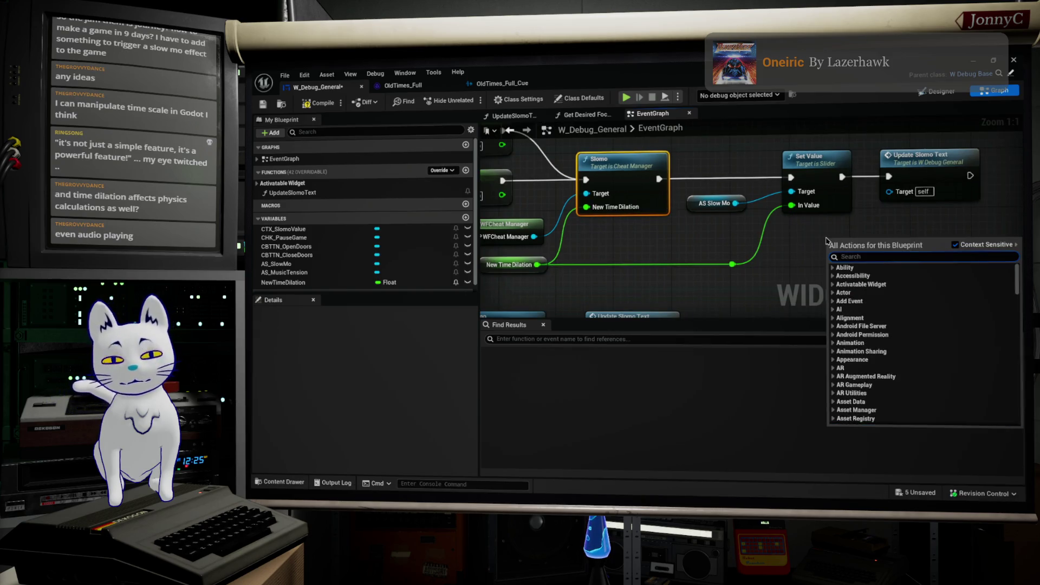
type("custo")
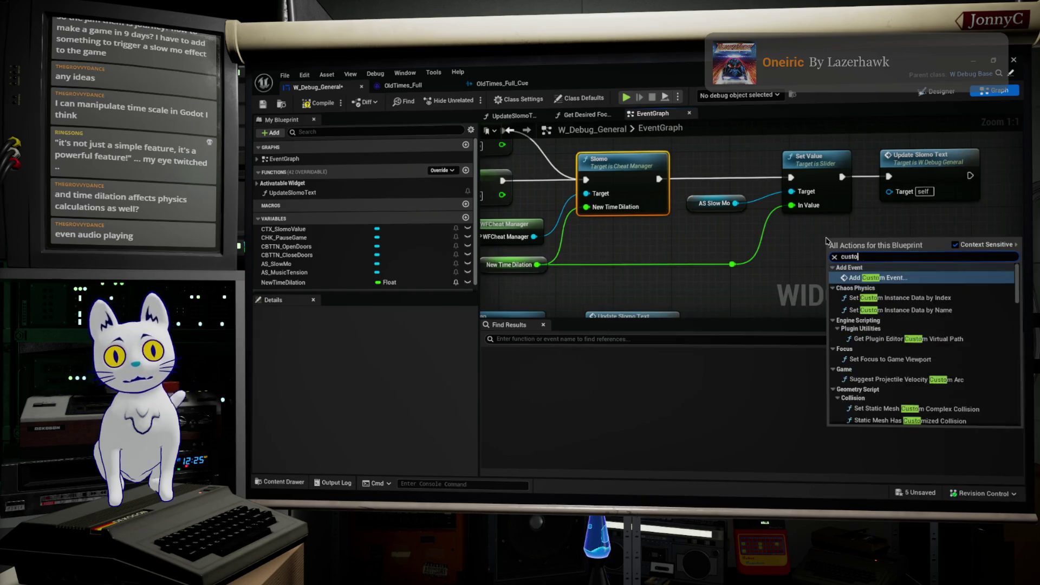
type("m di")
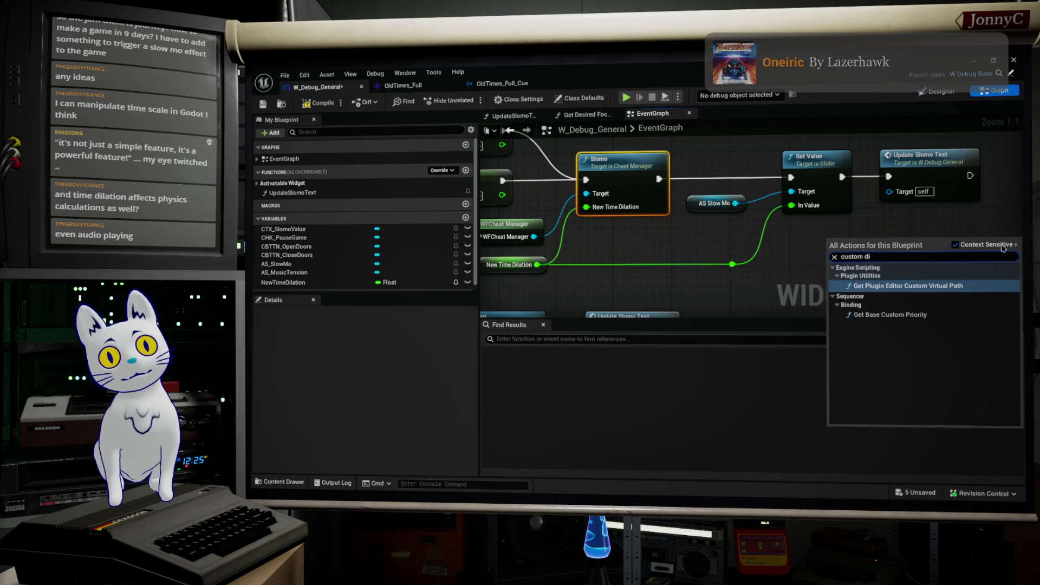
left_click(956, 245)
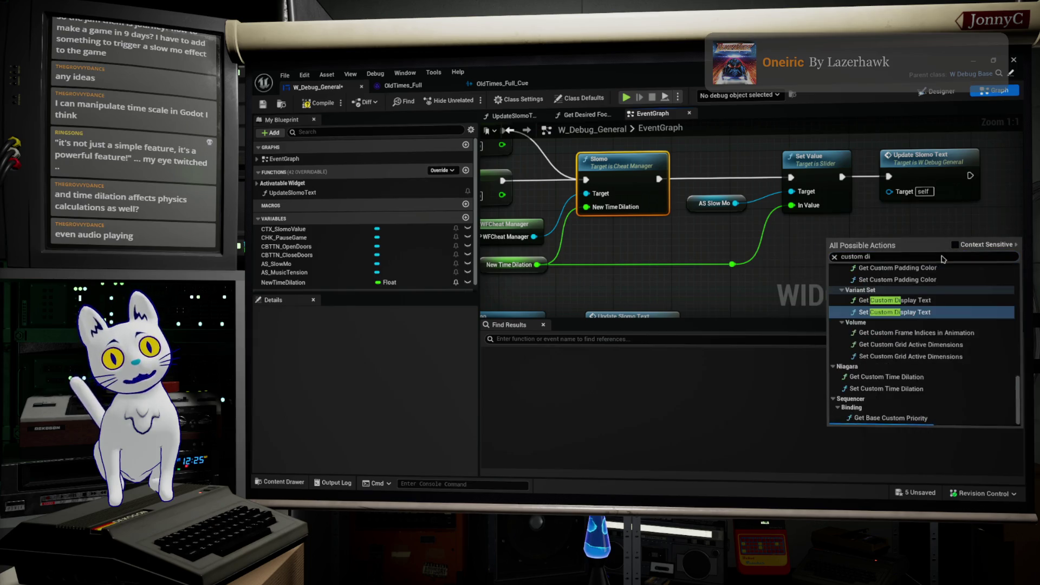
left_click(932, 254)
left_click(937, 252)
type("lation")
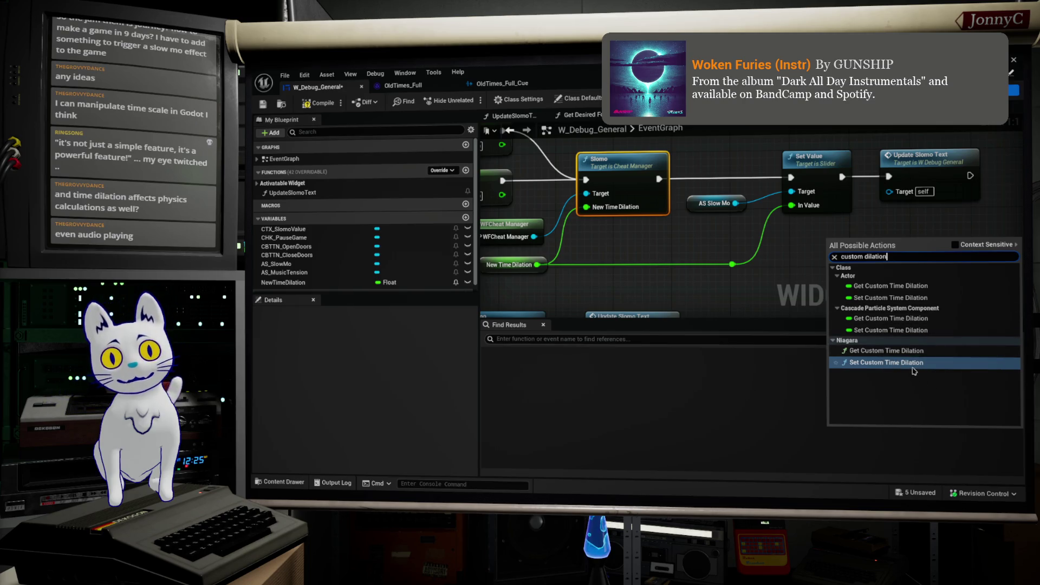
left_click(777, 249)
key("ctrl+v")
mouse_move(885, 258)
left_mouse_down()
mouse_move(747, 234)
mouse_move(796, 227)
left_mouse_up()
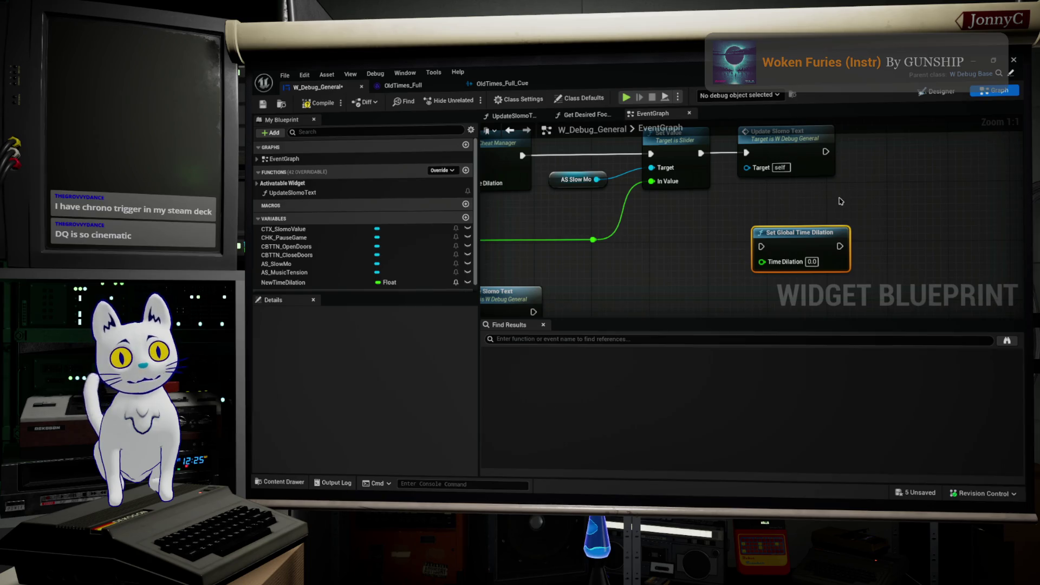
left_click_drag(841, 199, 863, 213)
scroll(864, 213, "down", 1)
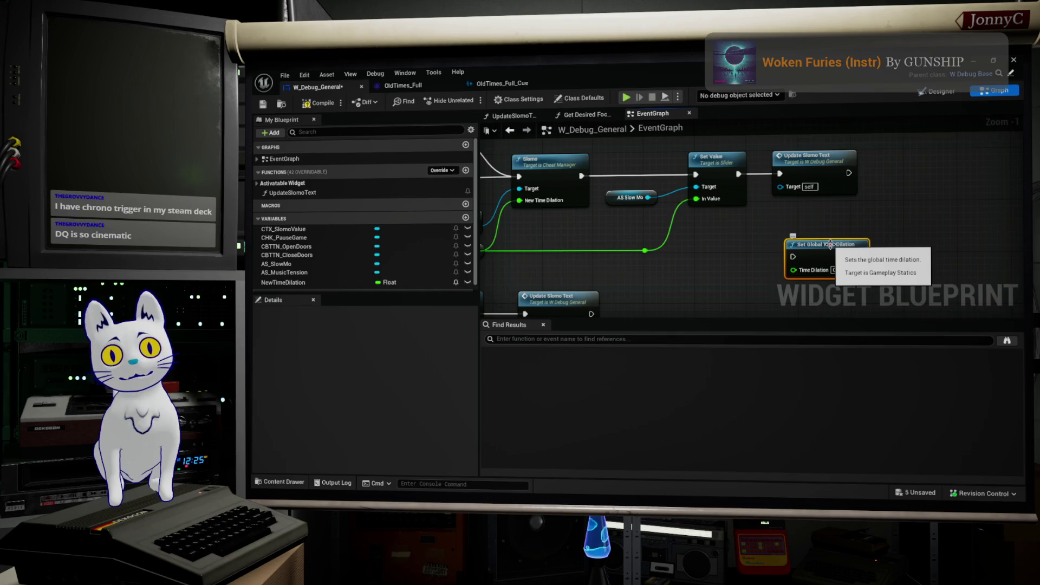
left_click_drag(843, 245, 875, 246)
scroll(876, 245, "down", 3)
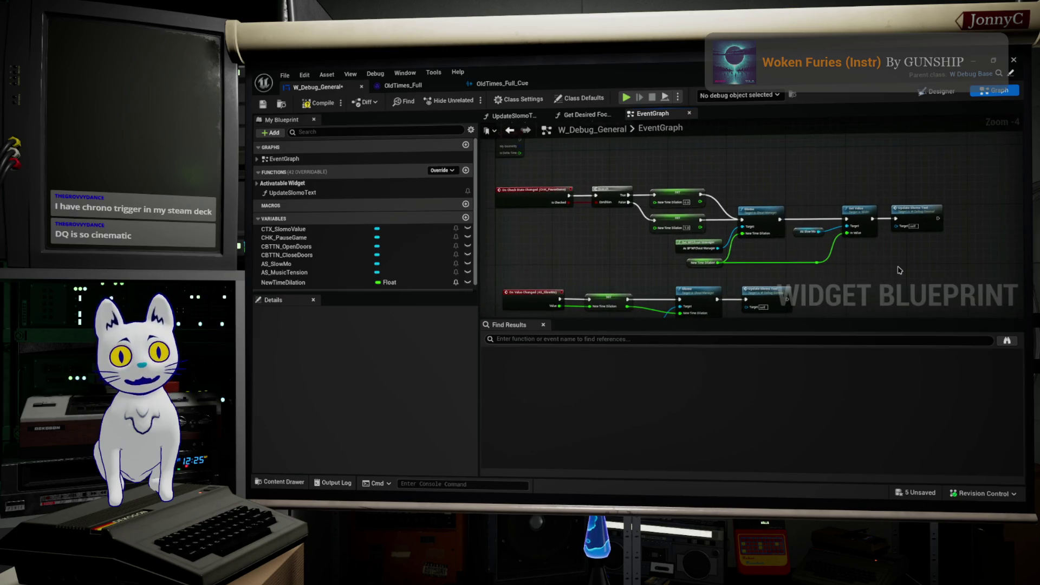
left_click_drag(897, 266, 907, 220)
left_click_drag(873, 257, 895, 263)
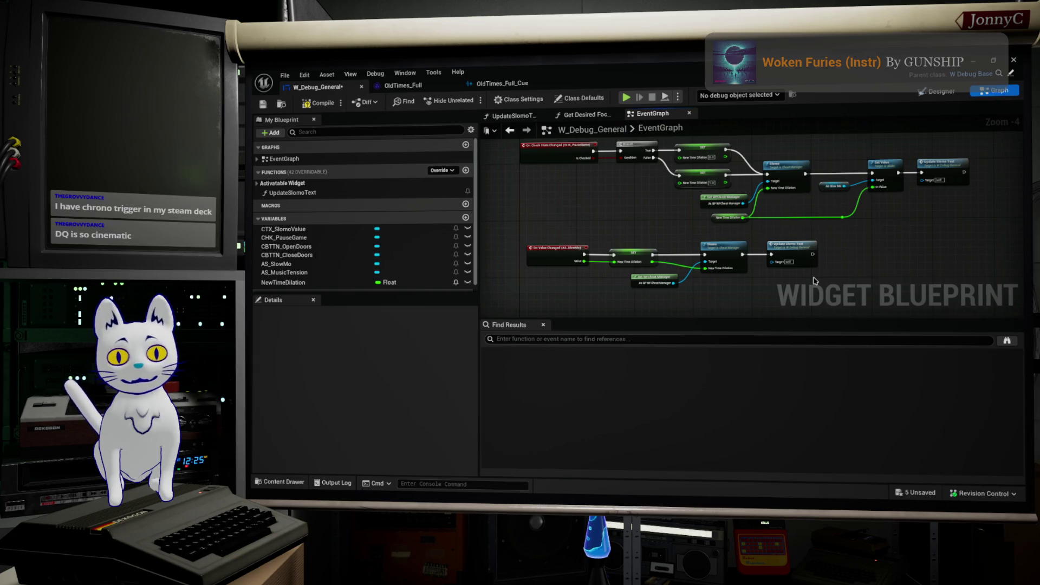
left_click_drag(740, 293, 772, 293)
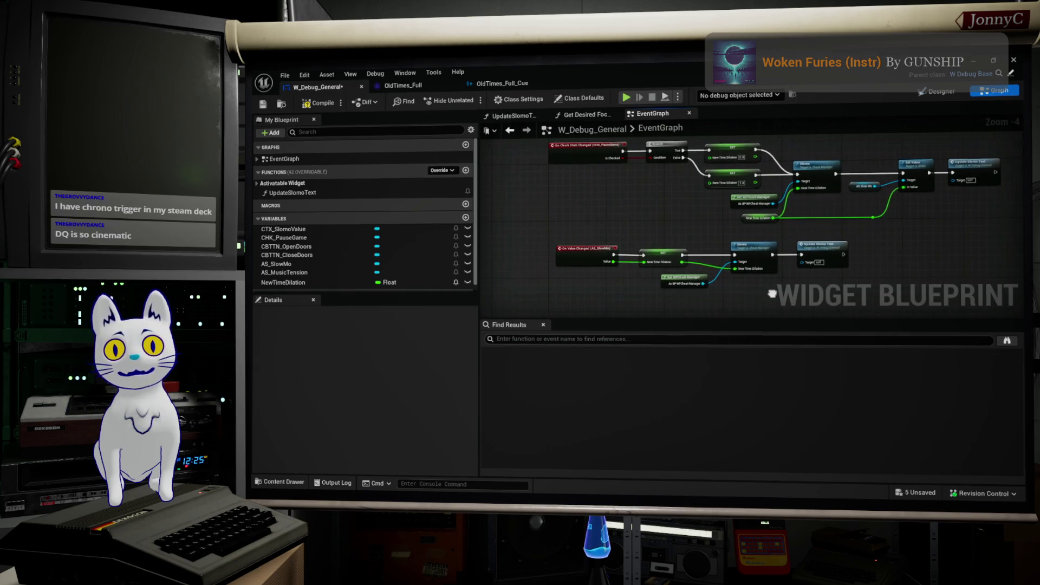
scroll(773, 293, "up", 1)
left_click_drag(520, 243, 625, 244)
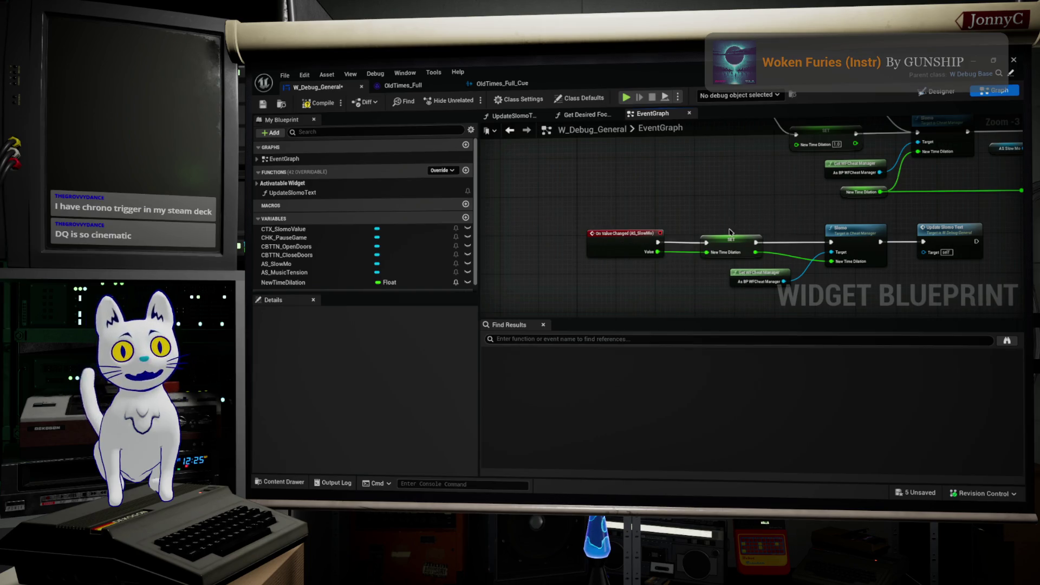
scroll(704, 242, "up", 3)
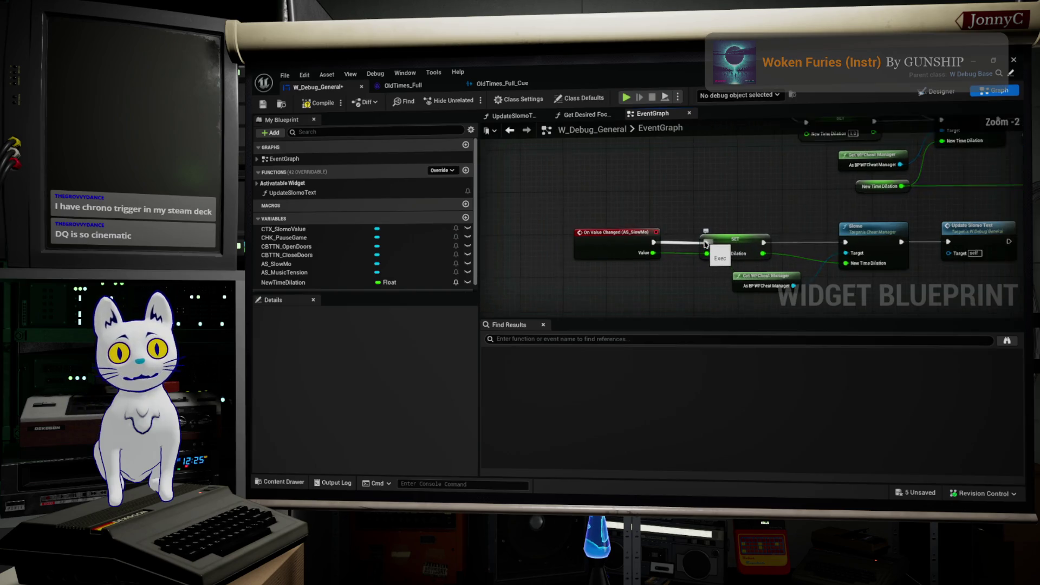
left_click_drag(699, 215, 733, 178)
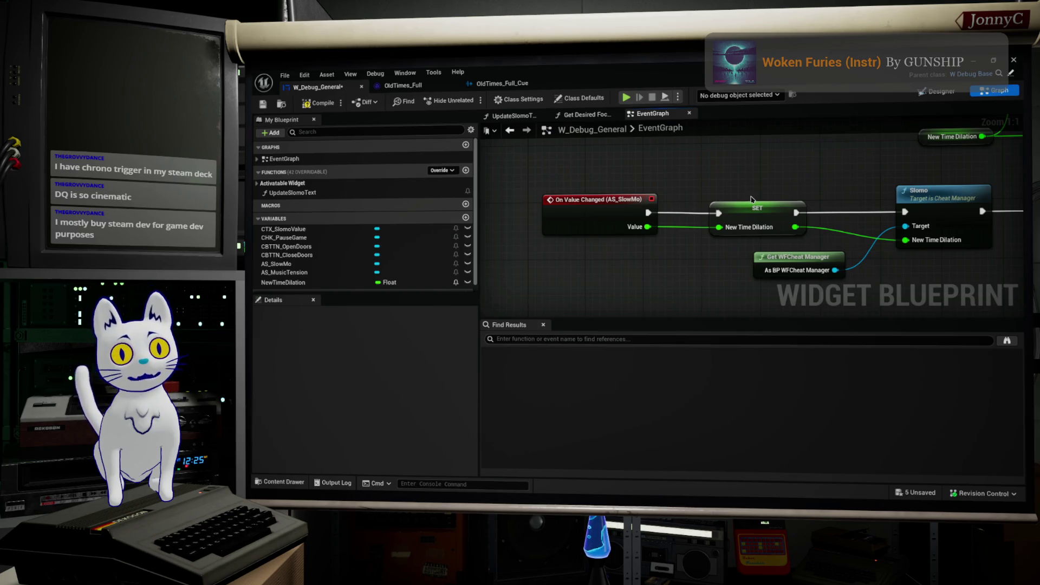
left_click_drag(756, 196, 727, 207)
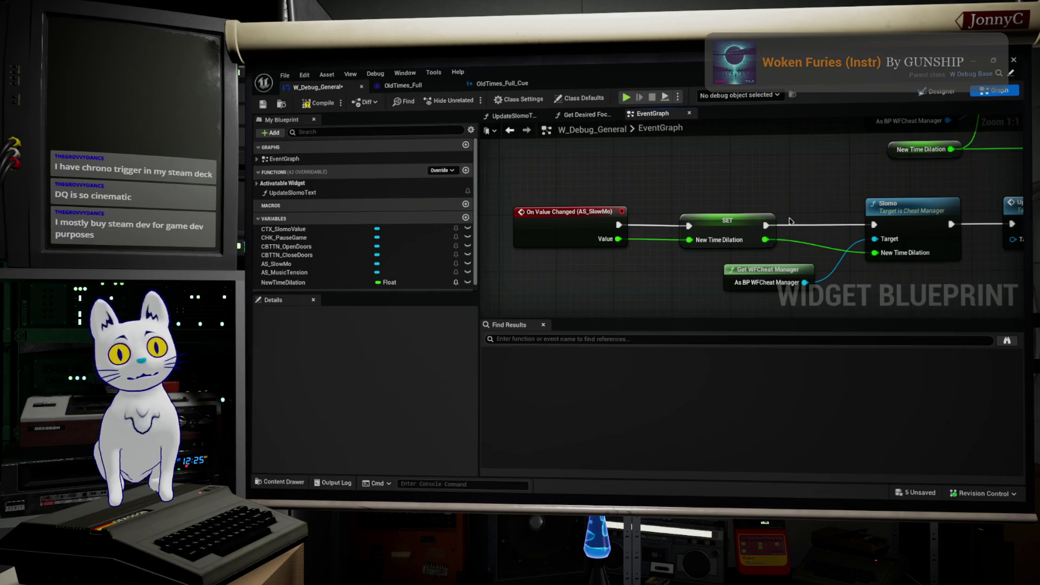
left_click_drag(772, 180, 837, 217)
scroll(837, 217, "down", 4)
scroll(711, 239, "up", 2)
Pan the EventGraph through the Event Destruct, On Check State Changed and Event Construct chains
left_click_drag(712, 238, 702, 221)
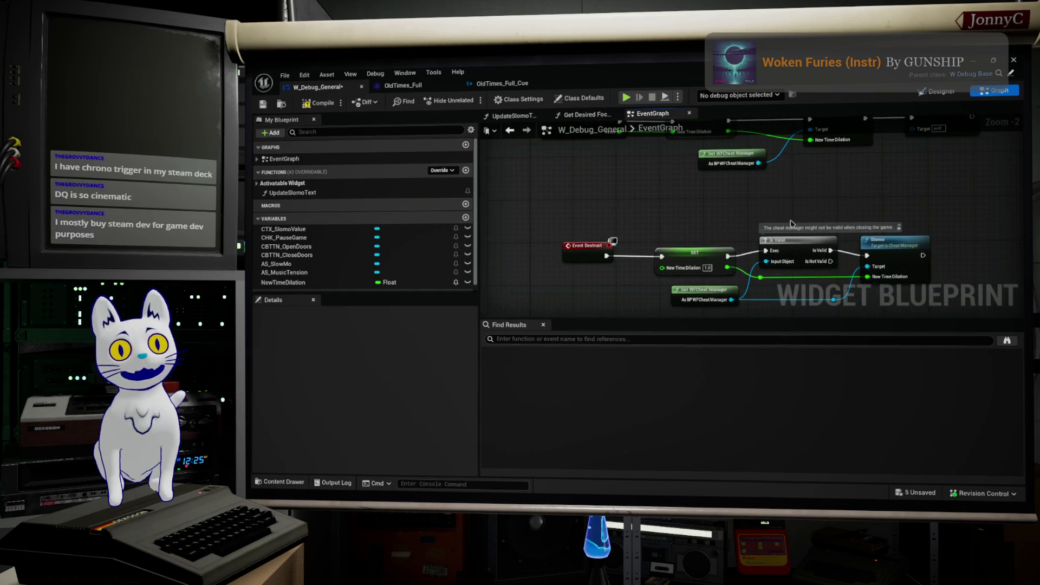
scroll(806, 224, "down", 2)
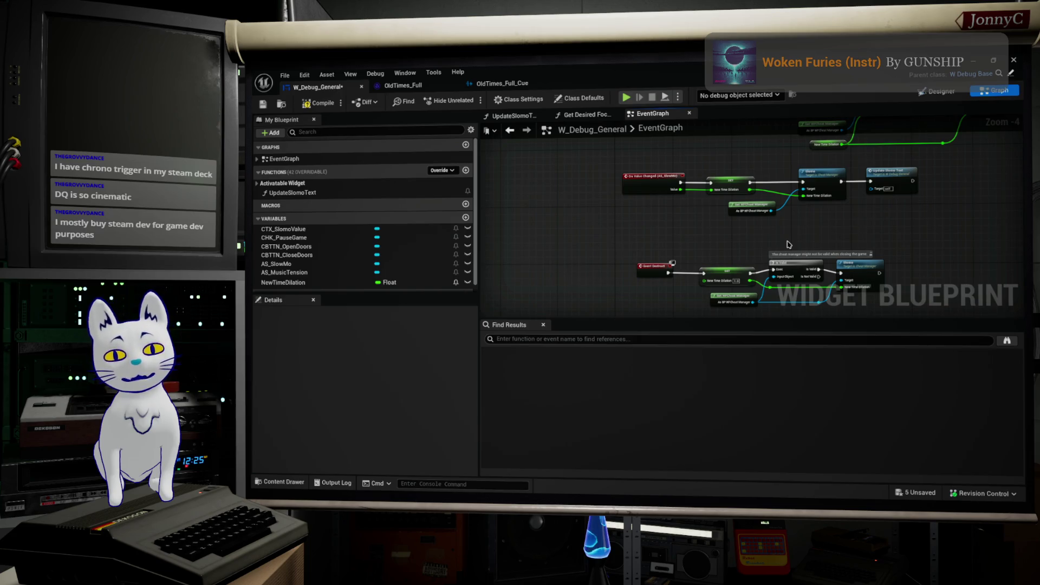
mouse_move(750, 241)
left_mouse_down()
mouse_move(734, 210)
mouse_move(708, 246)
left_mouse_up()
scroll(709, 245, "up", 3)
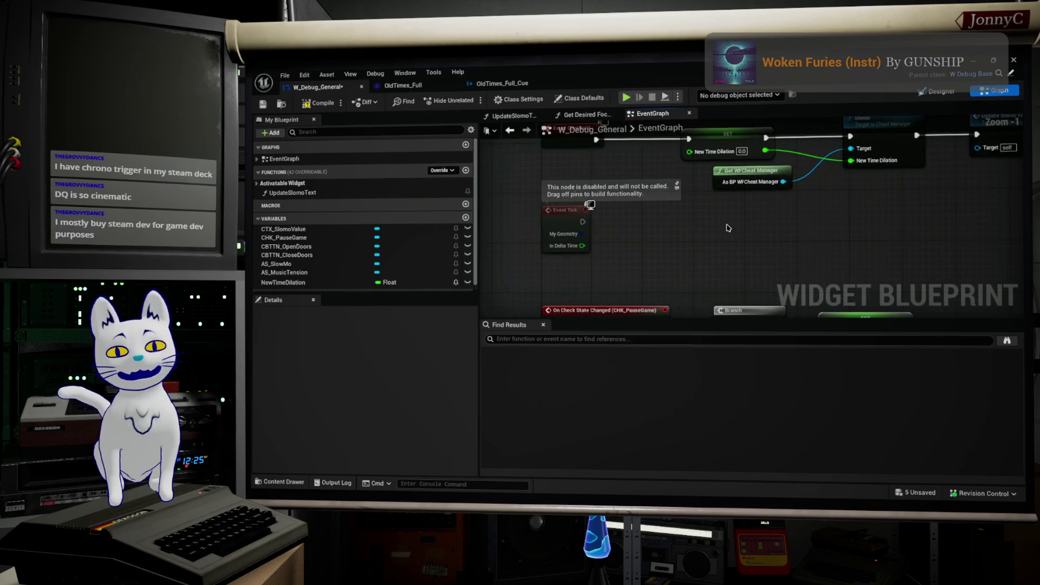
mouse_move(743, 226)
left_mouse_down()
mouse_move(766, 256)
mouse_move(756, 273)
left_mouse_up()
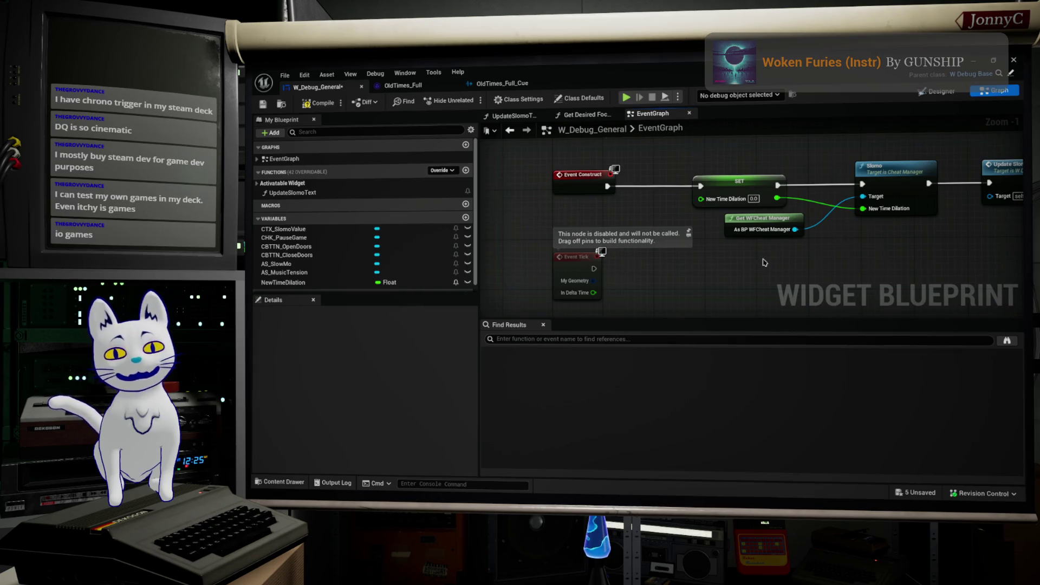
scroll(763, 262, "down", 1)
Bring the Update Slomo Text node into view and select it to show its details
left_click_drag(763, 262, 713, 132)
scroll(714, 132, "down", 2)
left_click_drag(717, 225, 728, 202)
scroll(729, 202, "up", 1)
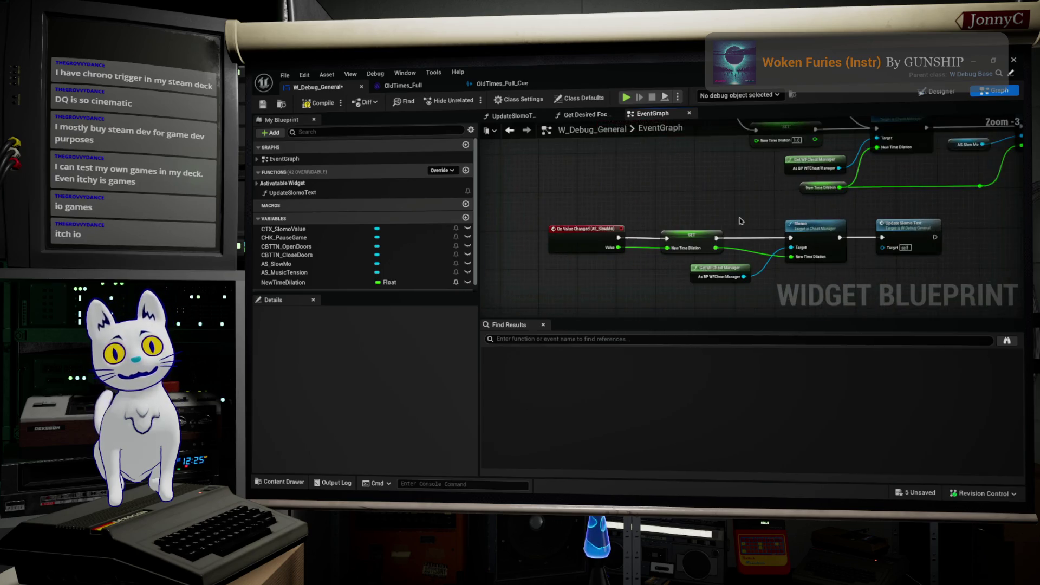
scroll(739, 216, "up", 1)
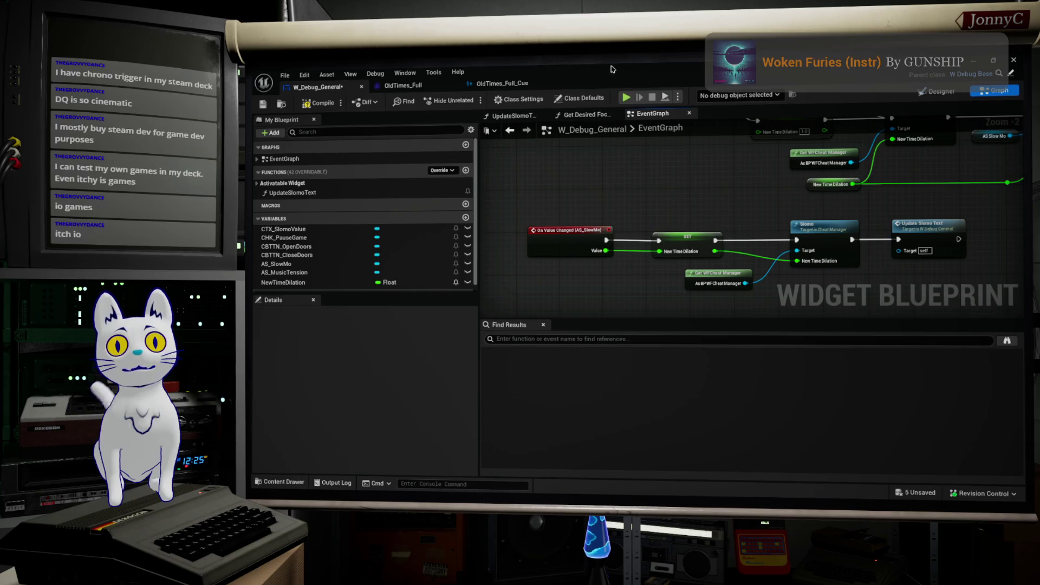
left_click_drag(819, 258, 670, 224)
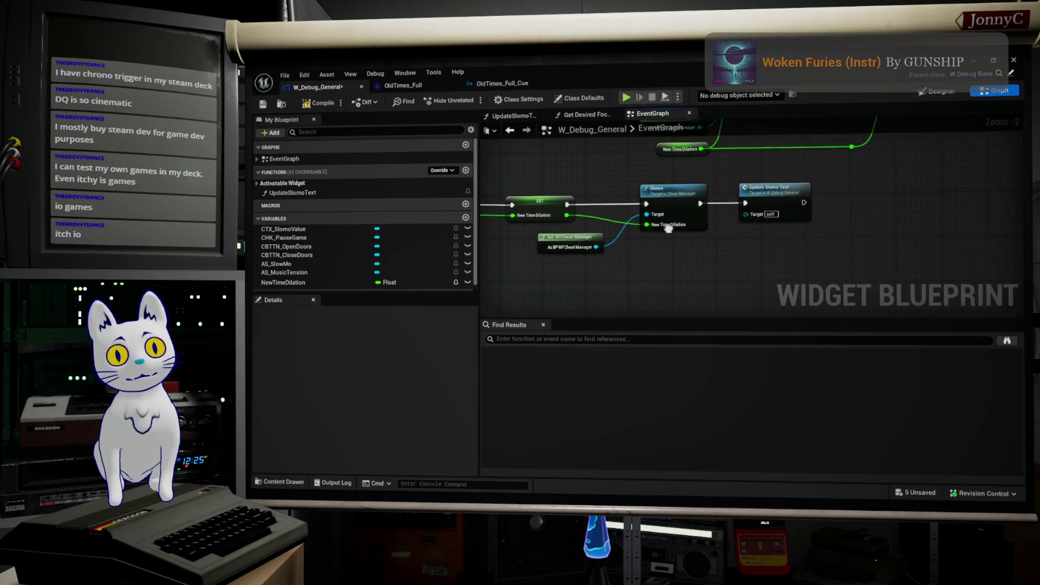
left_click(775, 188)
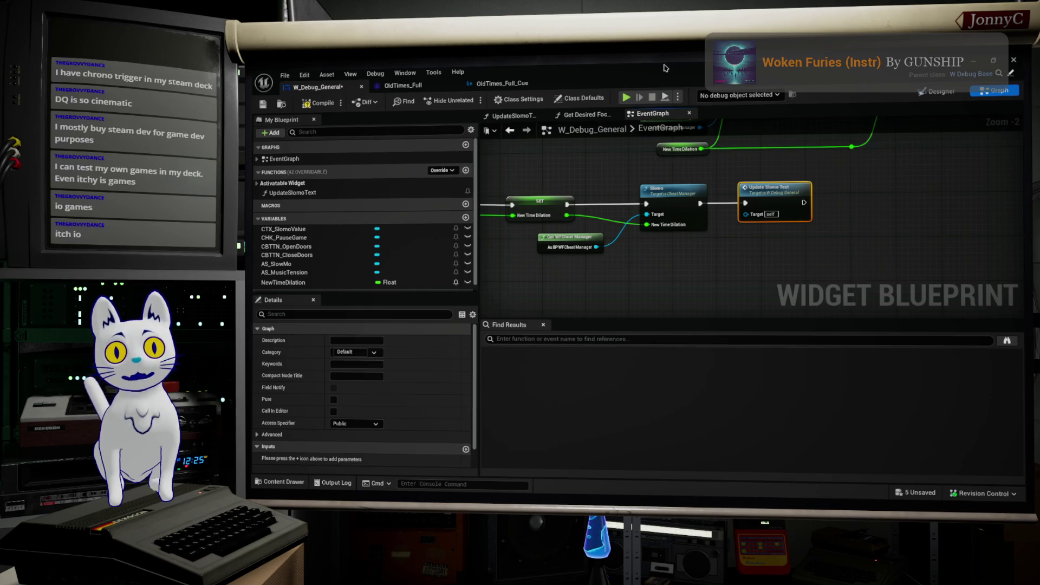
Un-maximize the W_Debug_General blueprint window and move it down-left to reveal the level editor
left_click_drag(699, 88, 659, 127)
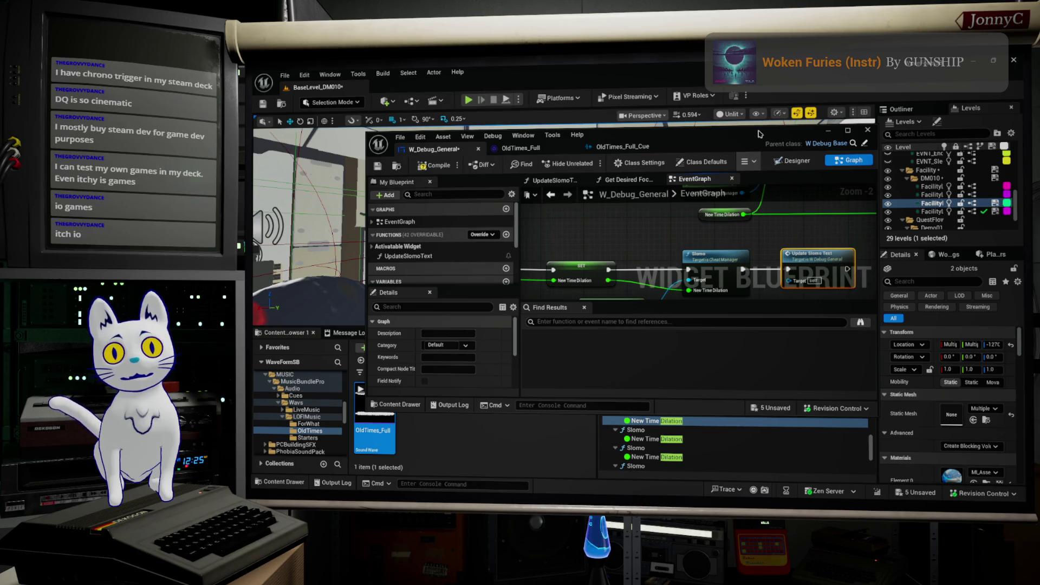
Close the W_Debug_General blueprint window and frame the selected shelf actors with F
left_click_drag(752, 141, 749, 163)
left_click(826, 153)
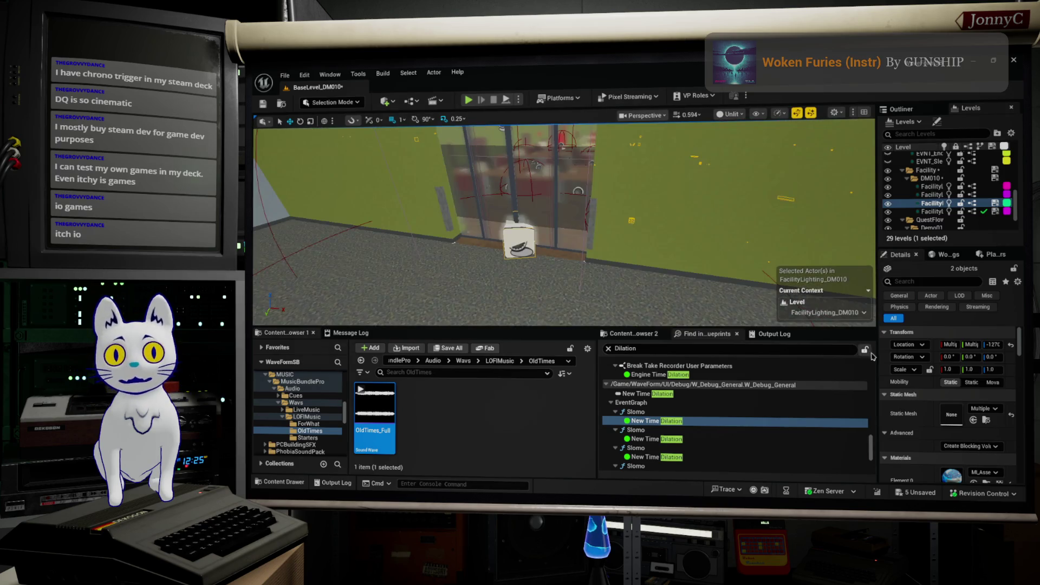
scroll(564, 222, "up", 2)
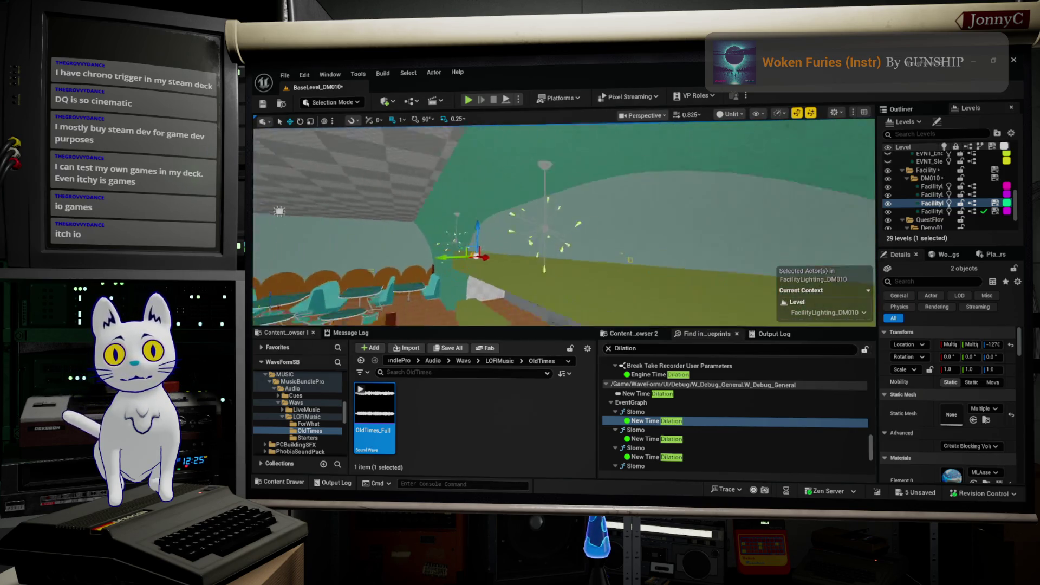
key("f")
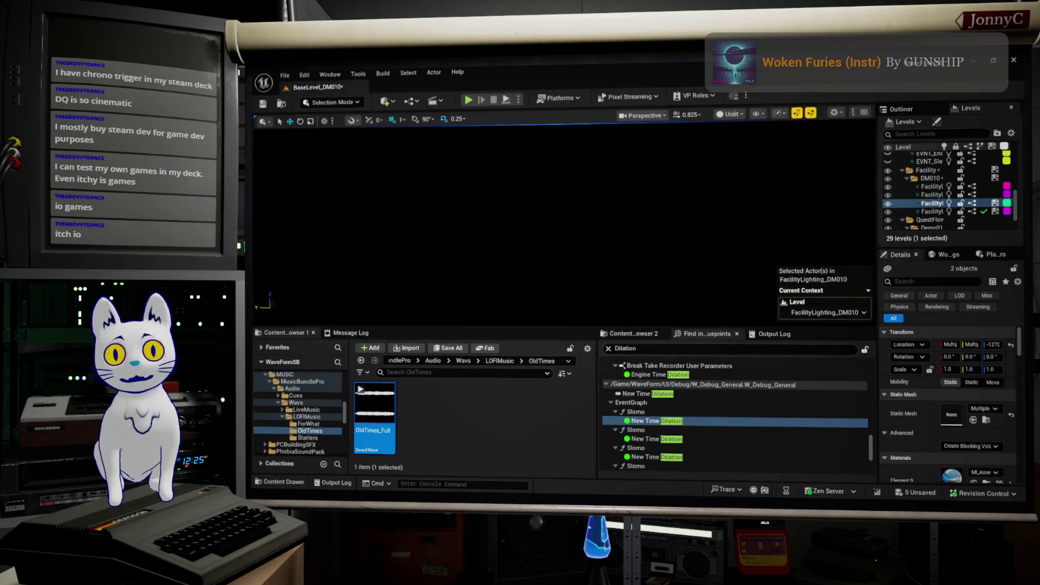
Orbit the camera around the red-topped table and blue shelf, then select only the blue shelf
scroll(564, 223, "down", 5)
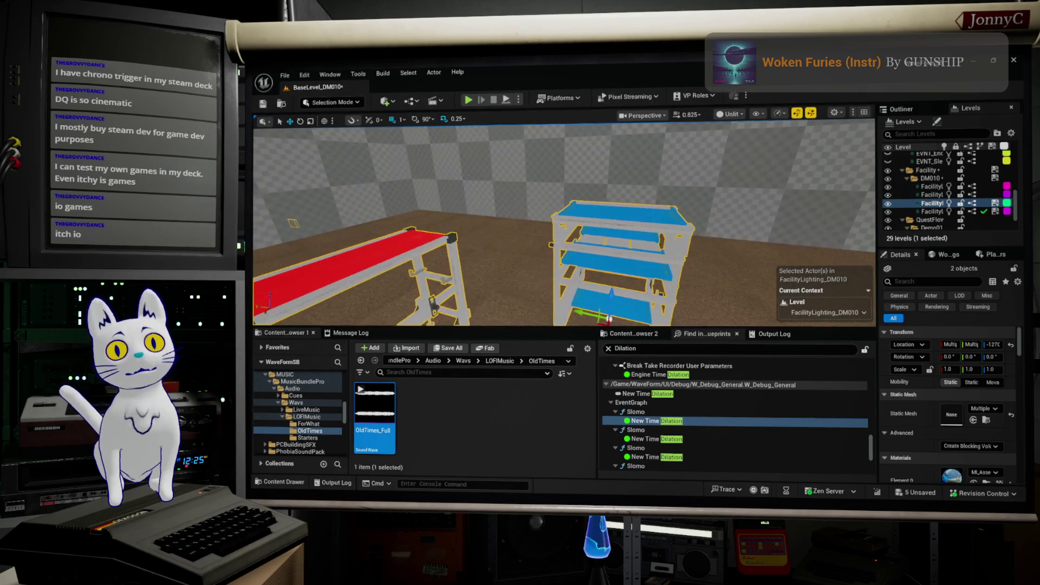
left_click_drag(450, 247, 449, 247)
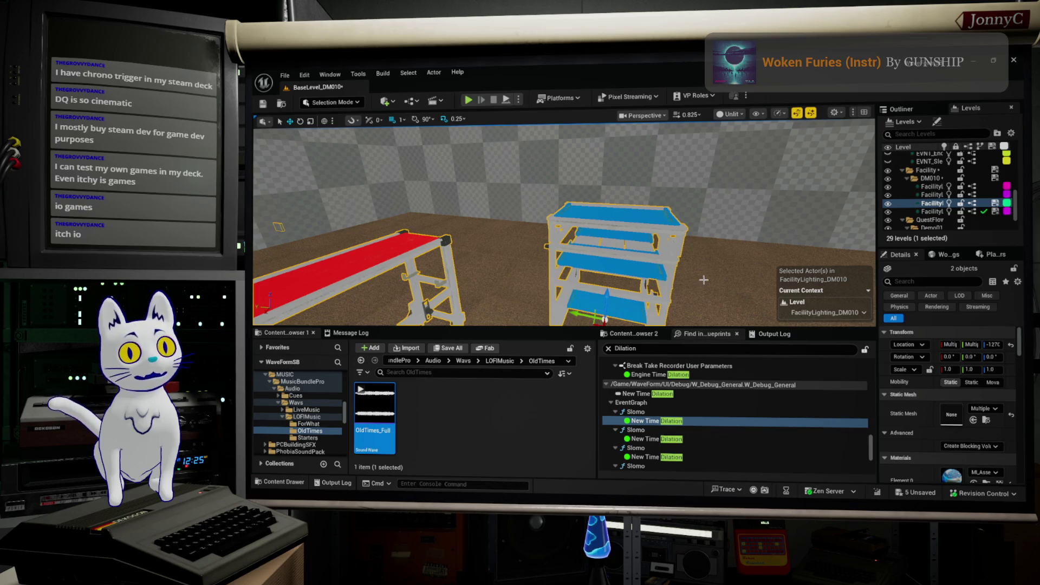
left_click_drag(711, 276, 688, 217)
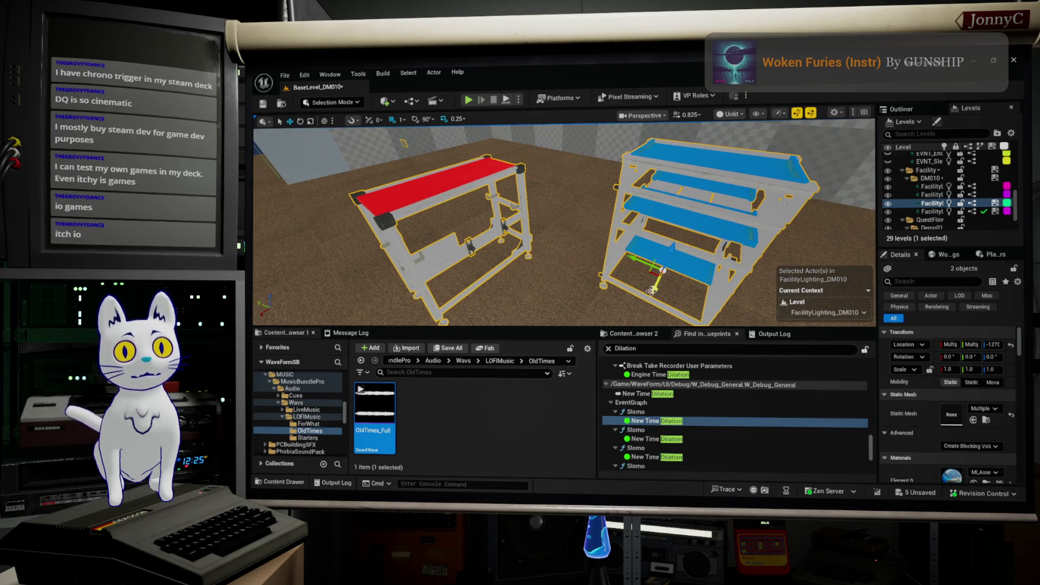
mouse_move(540, 270)
left_mouse_down()
mouse_move(560, 281)
mouse_move(543, 278)
mouse_move(565, 268)
left_mouse_up()
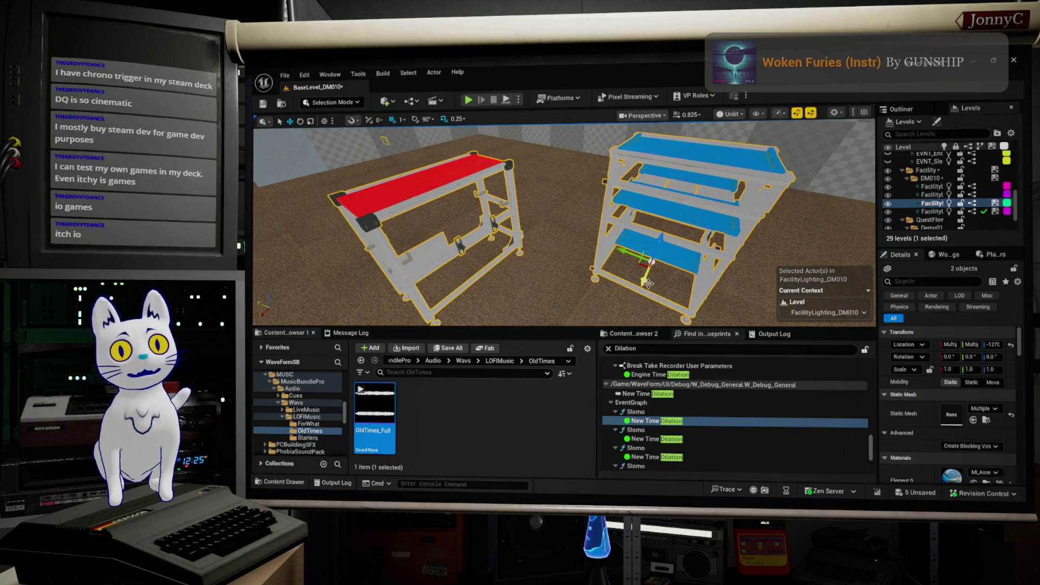
left_click_drag(645, 282, 660, 274)
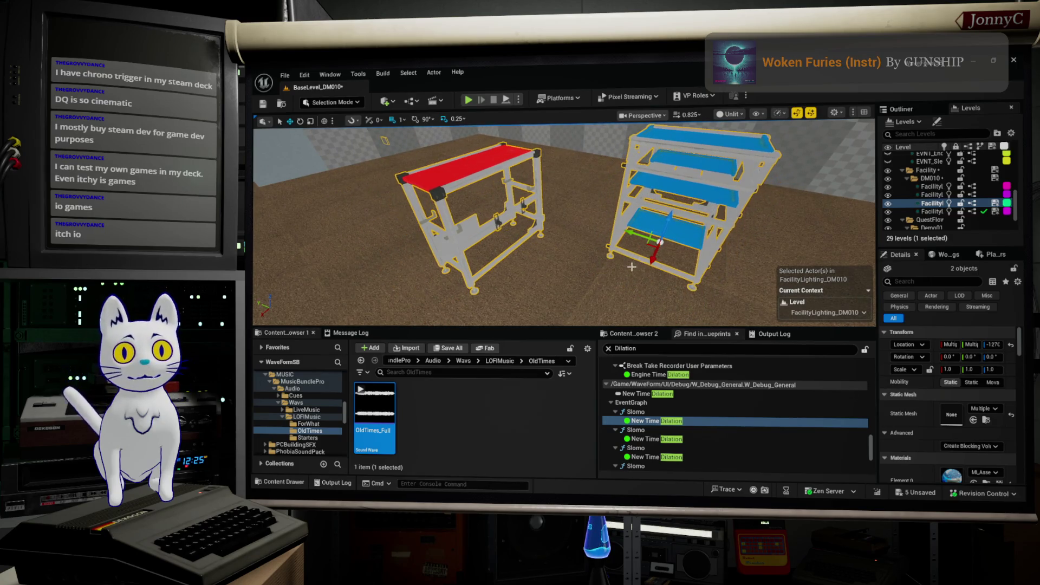
left_click(660, 242)
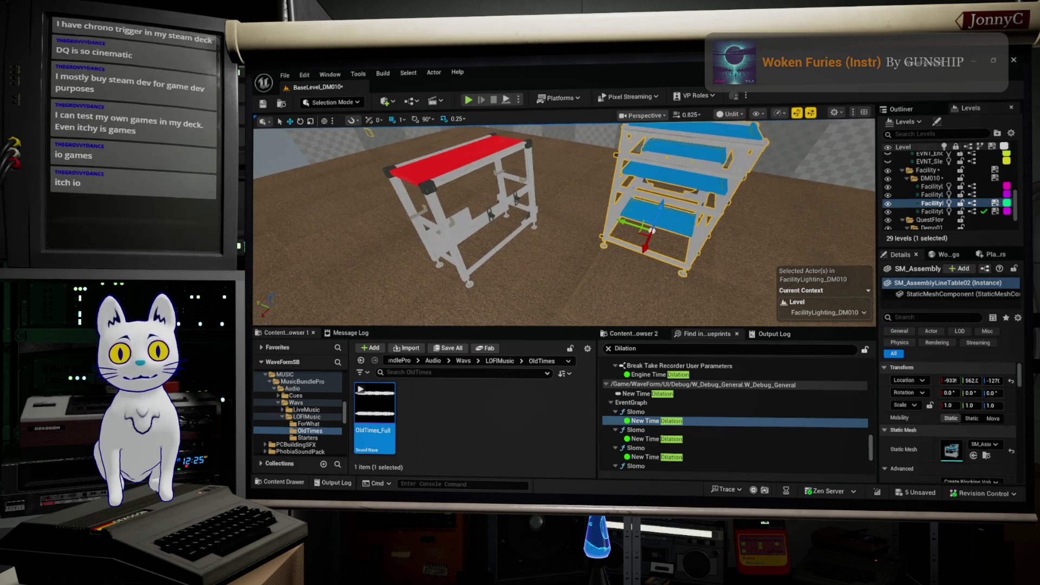
Unhide the blue shelf with Ctrl+H and drag SM_AssemblyLineTable02 to a new spot
left_click(459, 228)
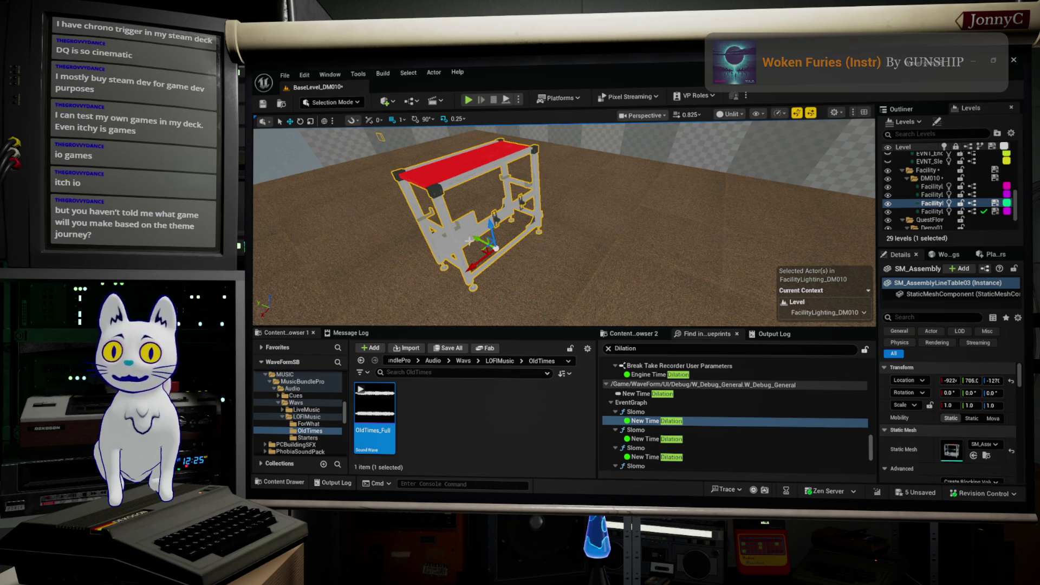
key("ctrl+h")
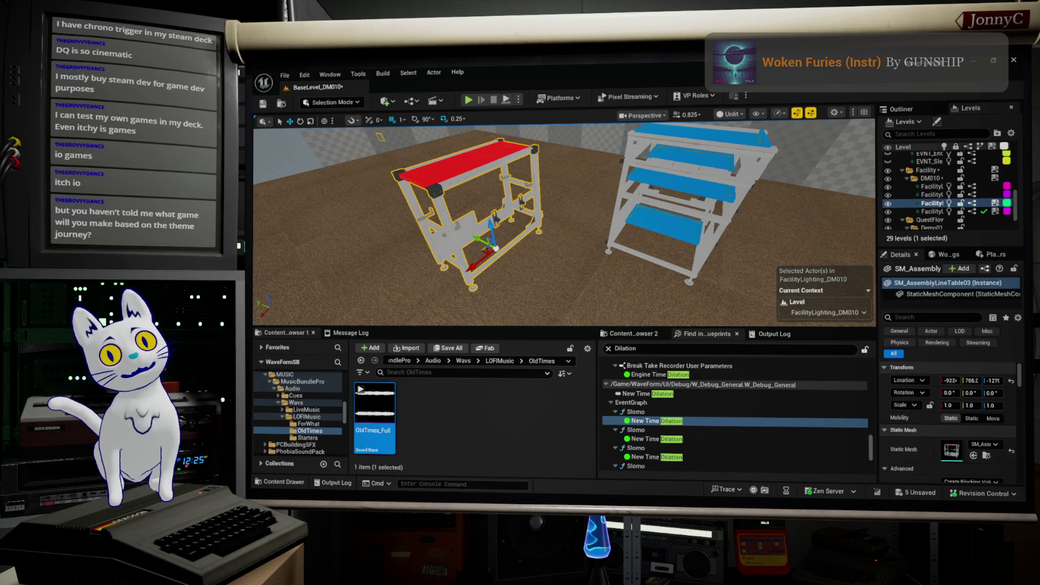
left_click_drag(545, 229, 596, 222)
left_click(647, 215)
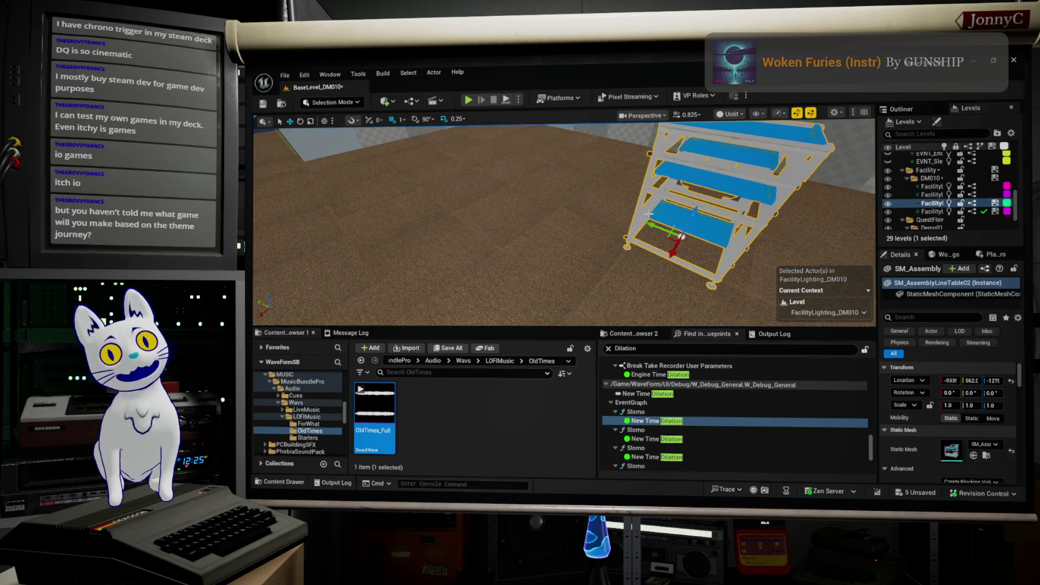
left_click_drag(681, 253, 689, 237)
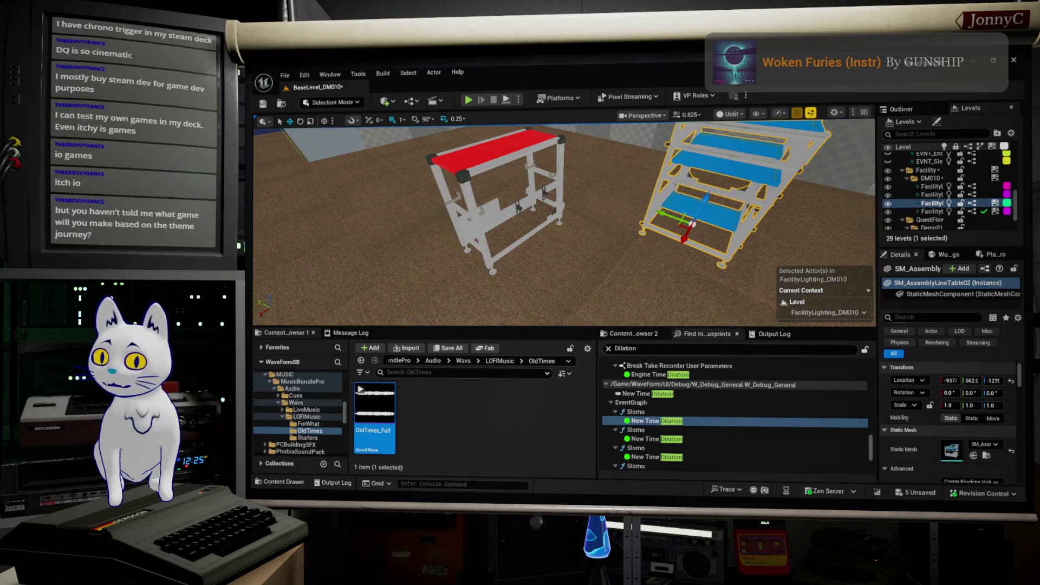
Open a blank Firefox tab beside the time dilation forum thread, then return to Unreal
key("alt+Tab")
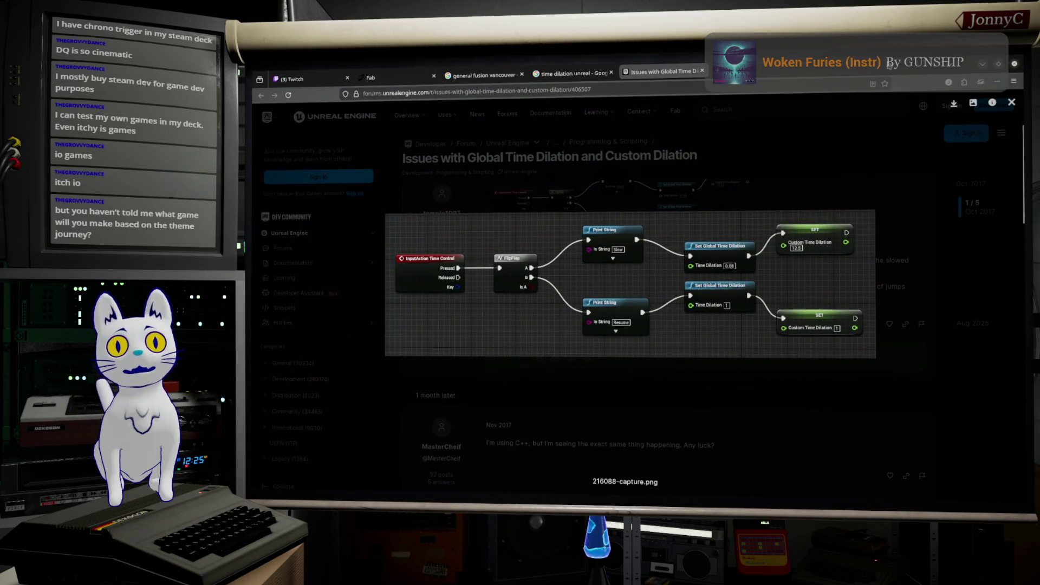
left_click(712, 70)
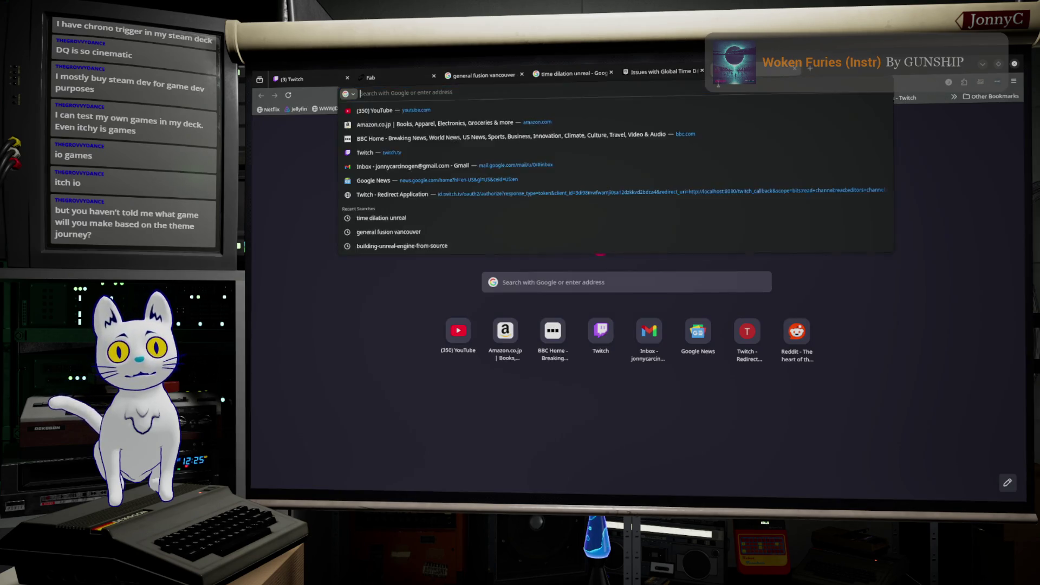
key("alt+Tab")
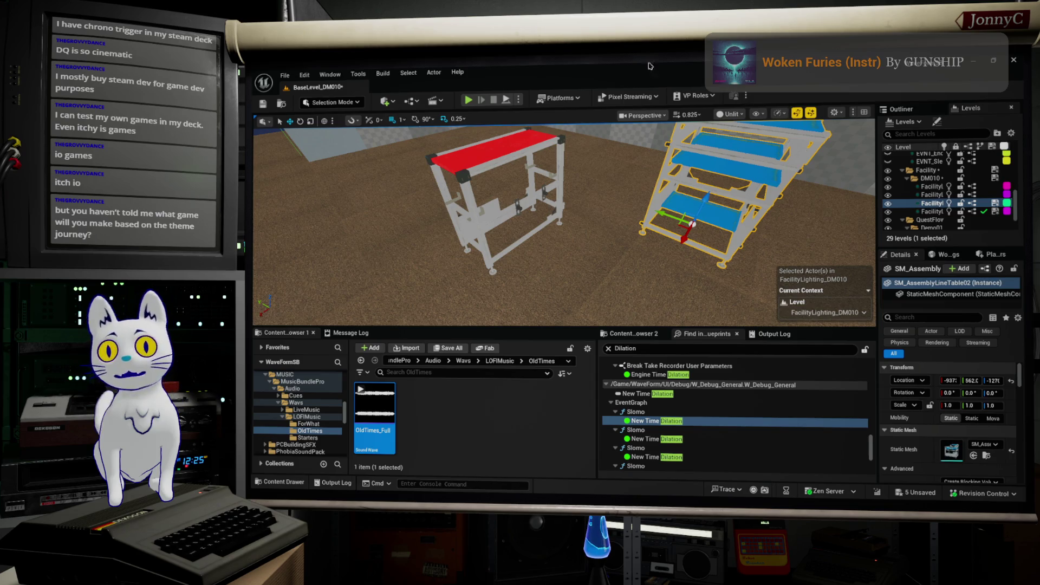
Save all unsaved level and asset changes with File > Save All, then focus Firefox's address bar
left_click(283, 76)
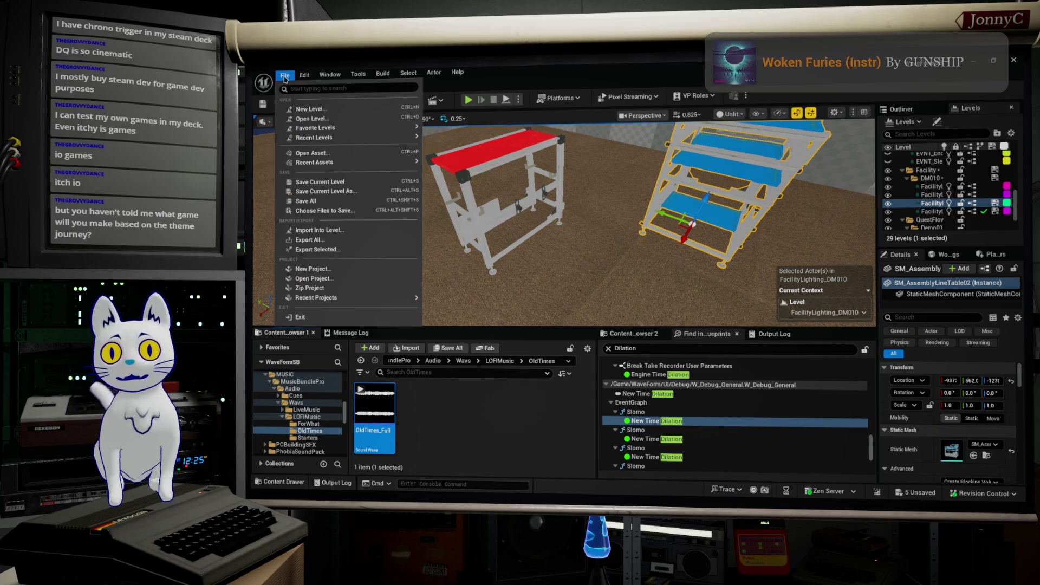
left_click(344, 204)
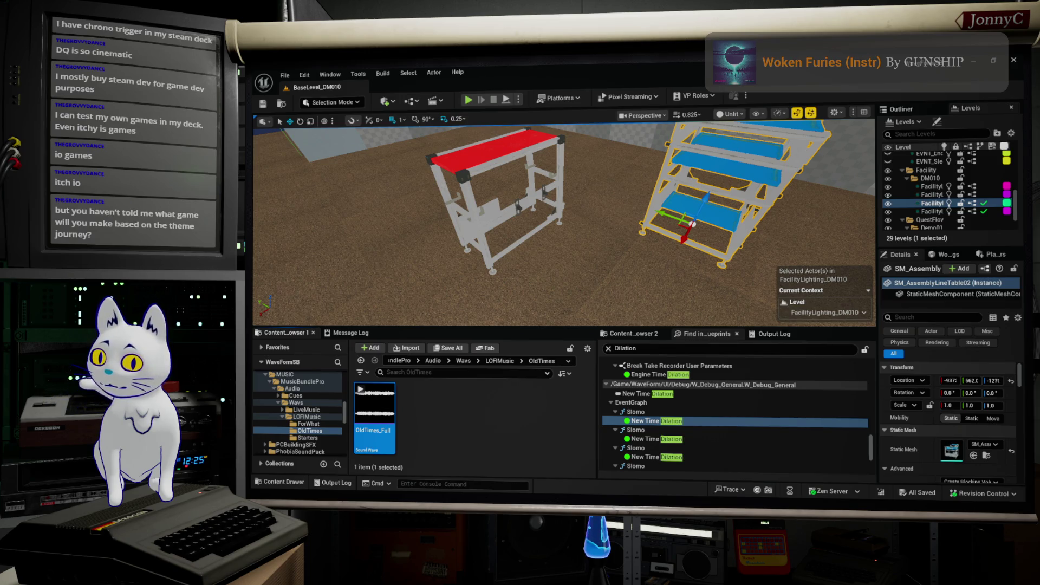
key("alt+Tab")
left_click(546, 92)
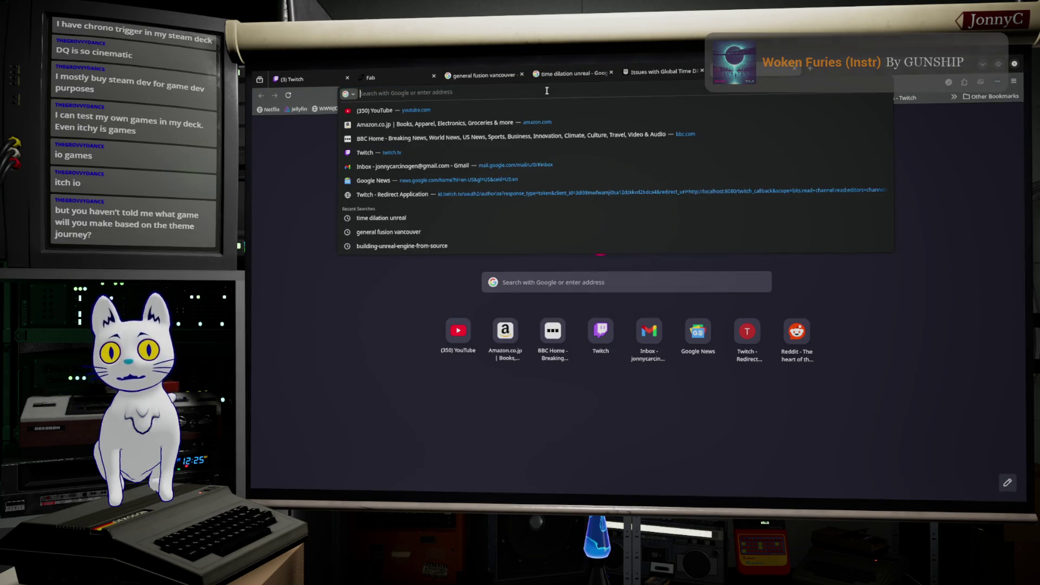
Search Google Images for 'one minute hero game' and preview the Half-Minute Hero Review image
type("one minute hero game")
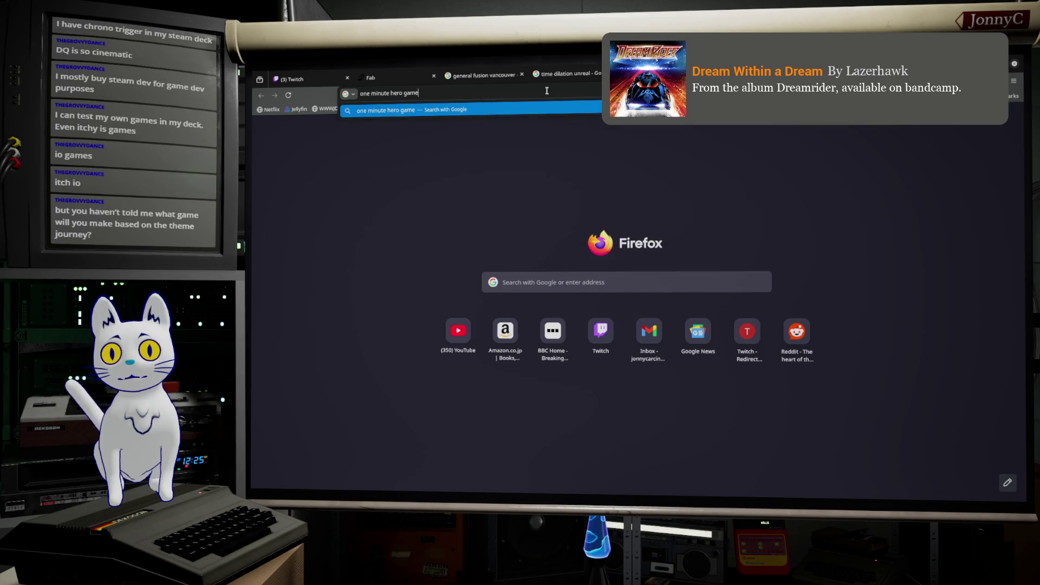
key("Return")
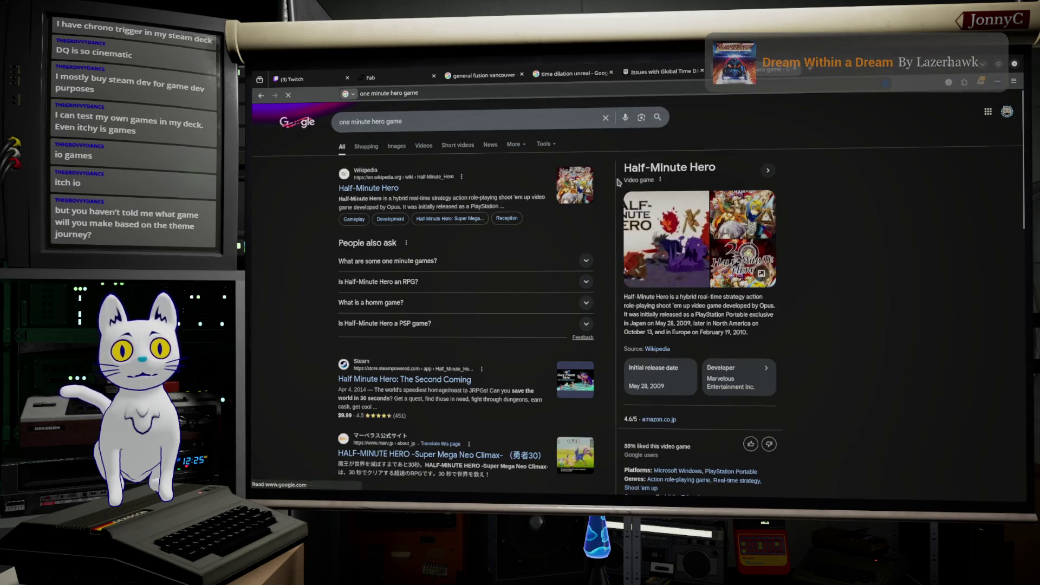
left_click(396, 145)
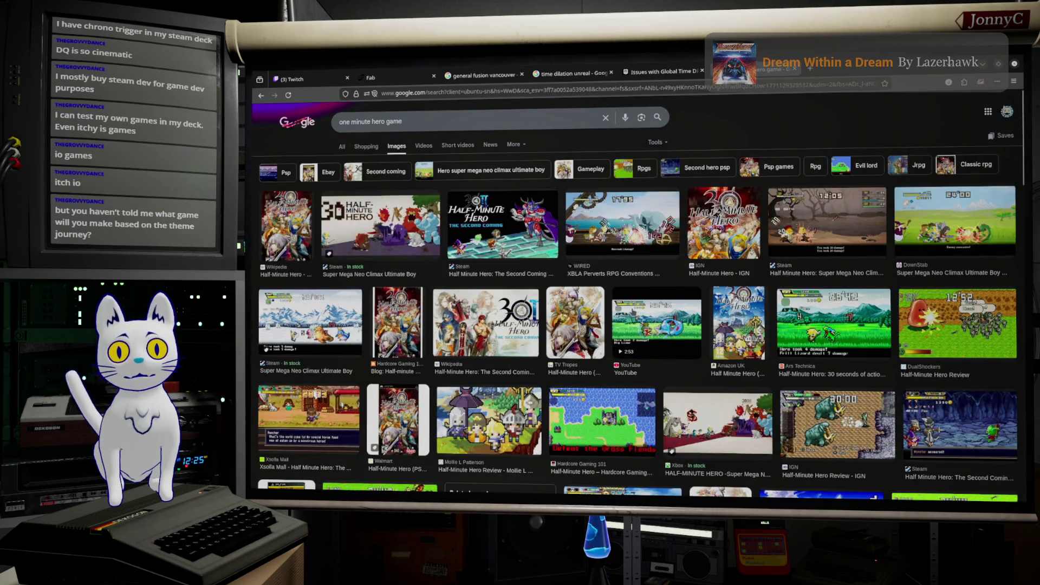
left_click(632, 314)
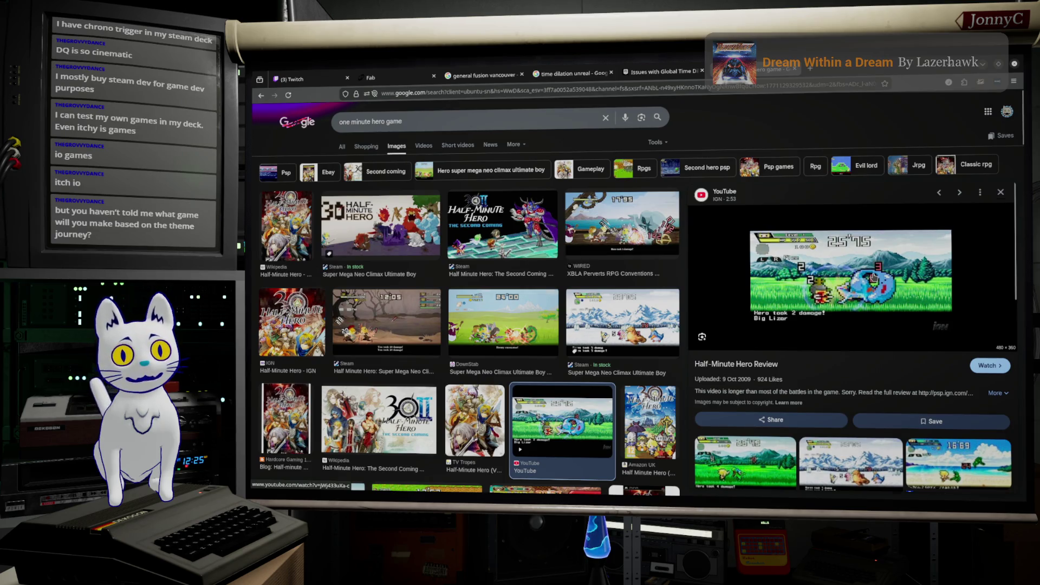
scroll(873, 277, "down", 3)
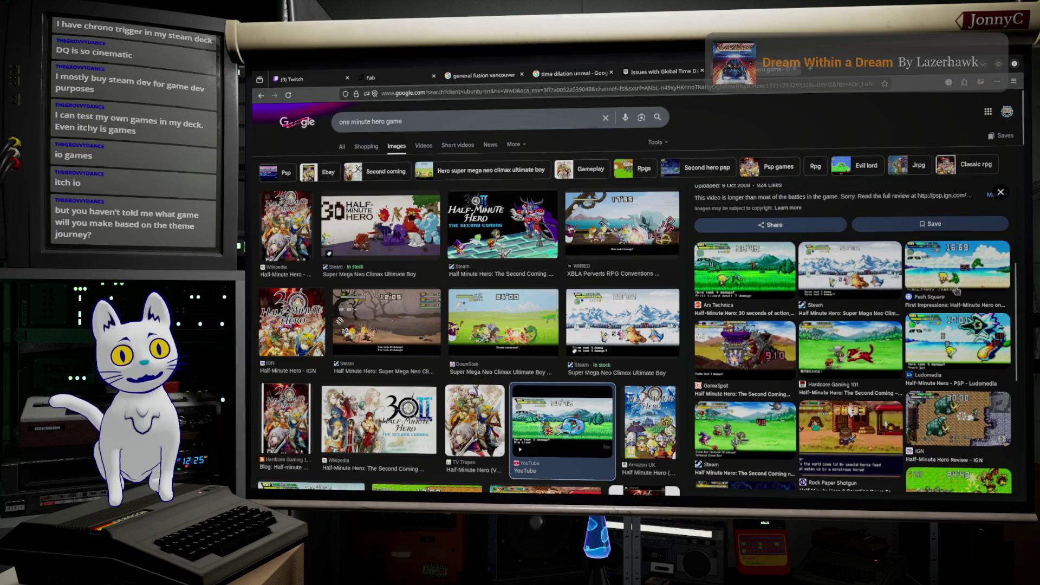
left_click(460, 125)
triple_click(469, 125)
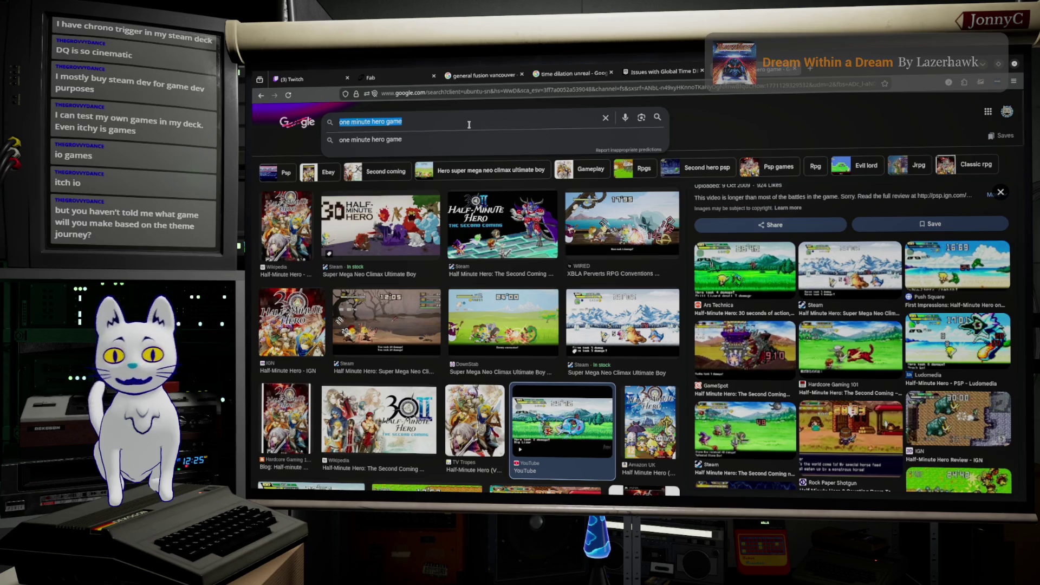
Replace the query with 'Journey' and run the 'journey game' suggestion search
type("Journey")
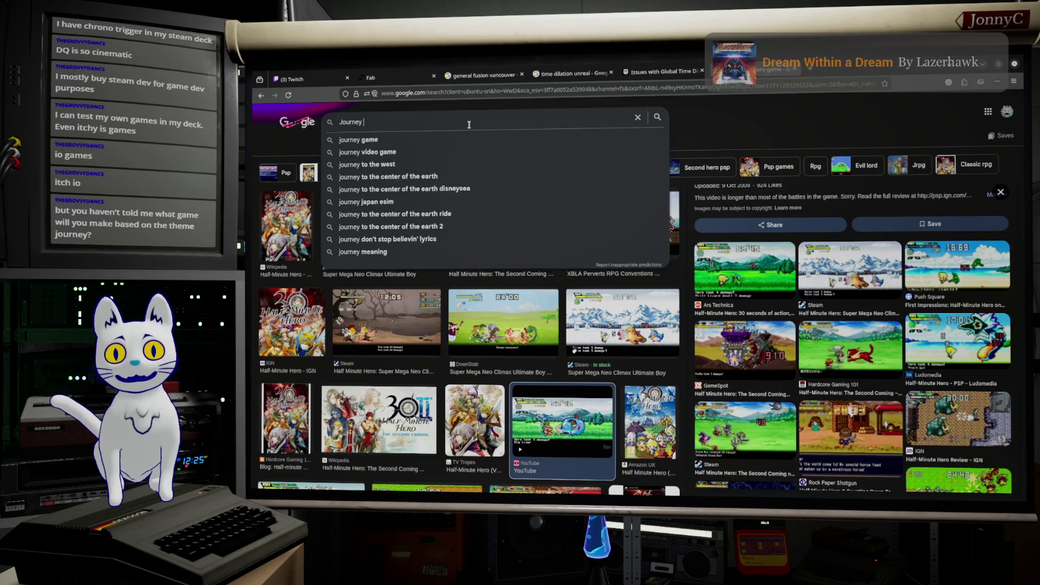
key("Down")
key("Return")
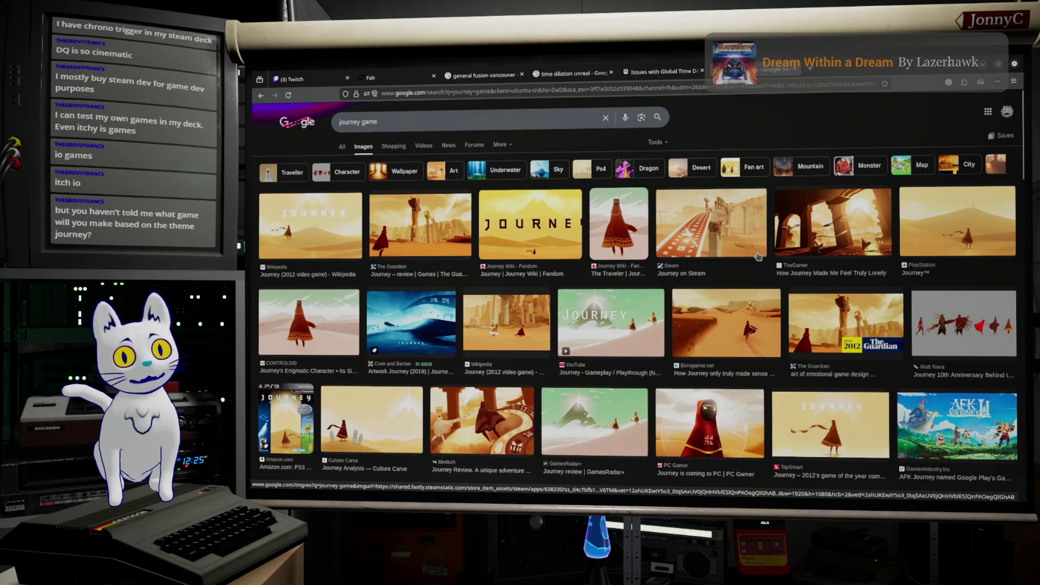
Preview the Journey (2012 video game) Wikipedia image, then type 'heroes jo' in a new tab
left_click(506, 323)
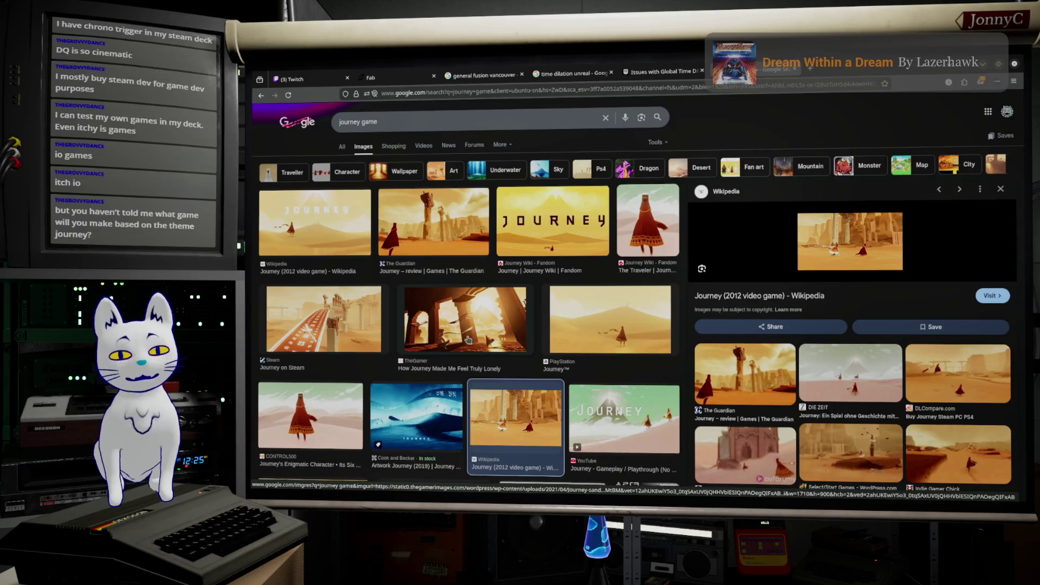
scroll(461, 350, "down", 1)
scroll(461, 349, "down", 4)
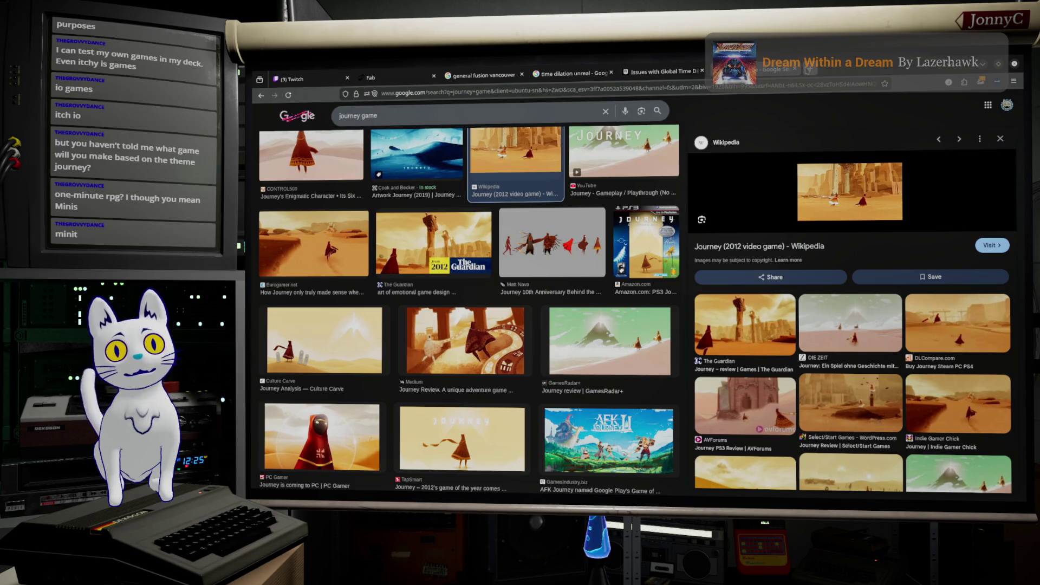
left_click(808, 70)
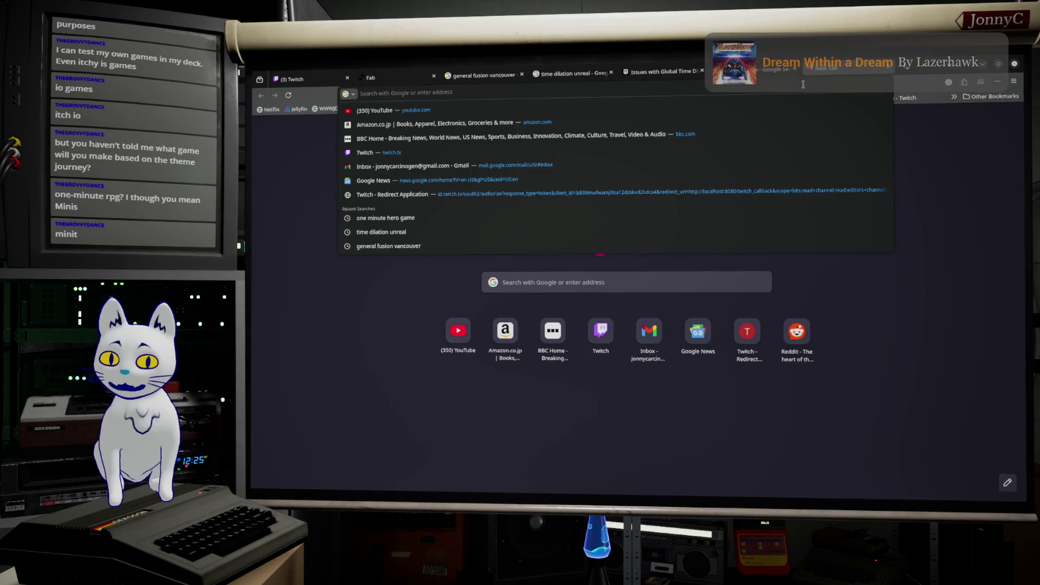
type("heroes")
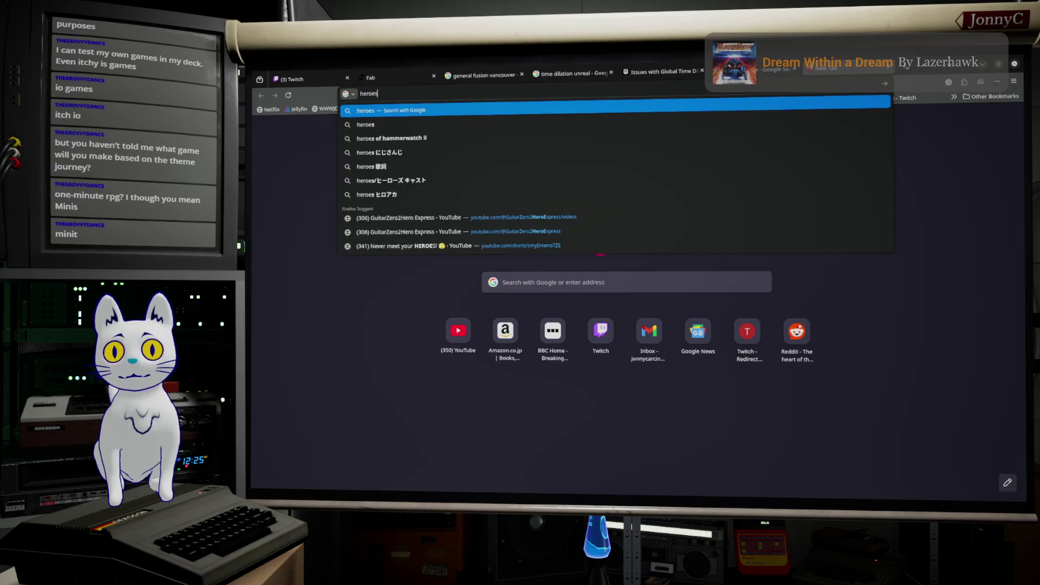